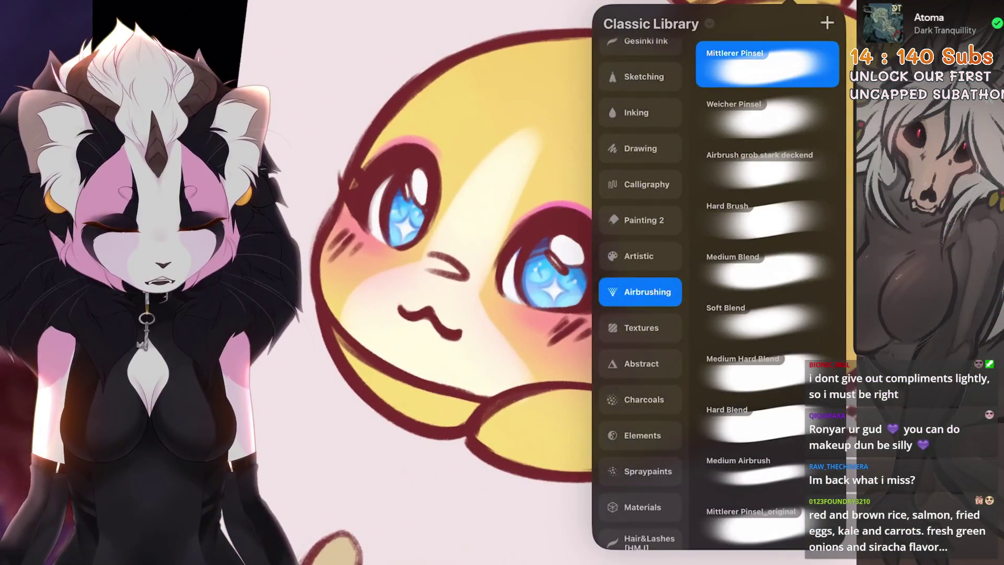
Choose a highlight brush from the Little Collection brush set and enlarge it
click(640, 112)
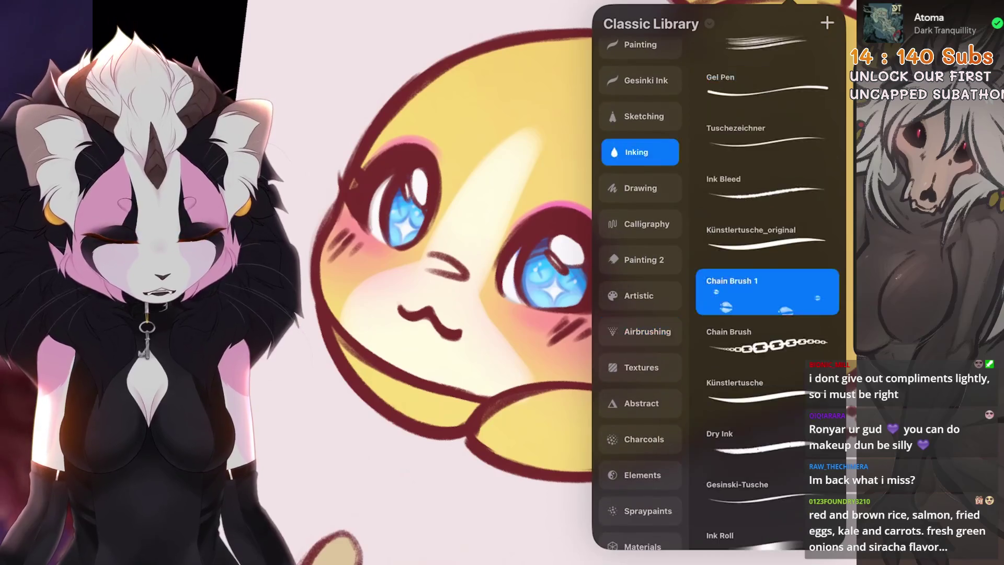
scroll(640, 262, up, 2)
click(640, 157)
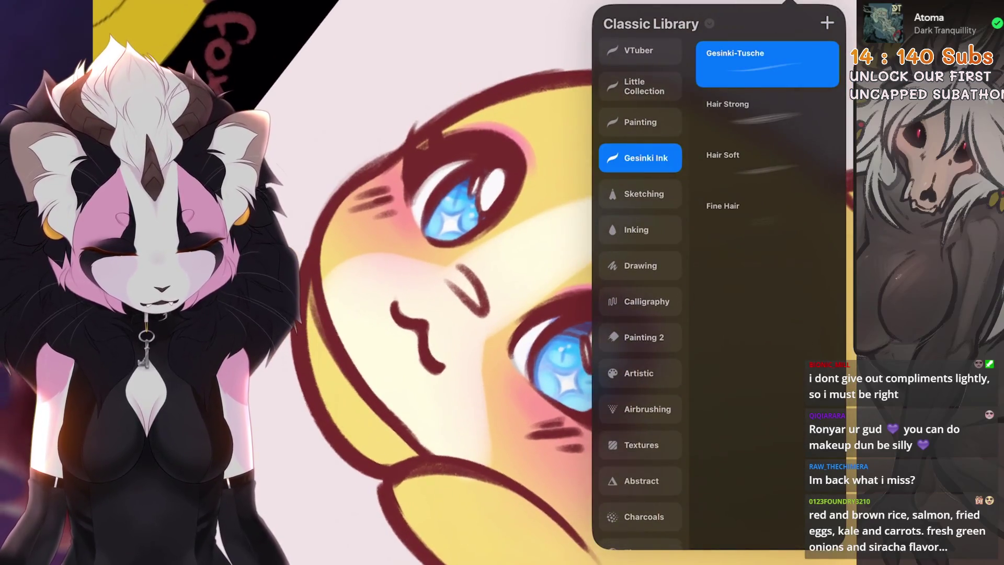
click(640, 86)
click(753, 164)
key(bracketright)
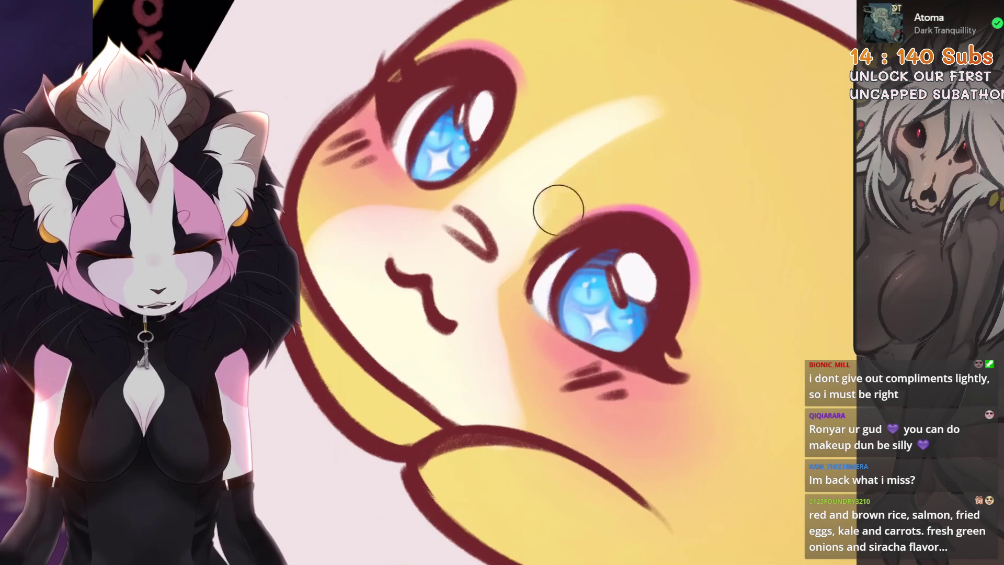
Paint cream highlights on Gummi's tail fin and along the top edge of its body
scroll(577, 170, down, 3)
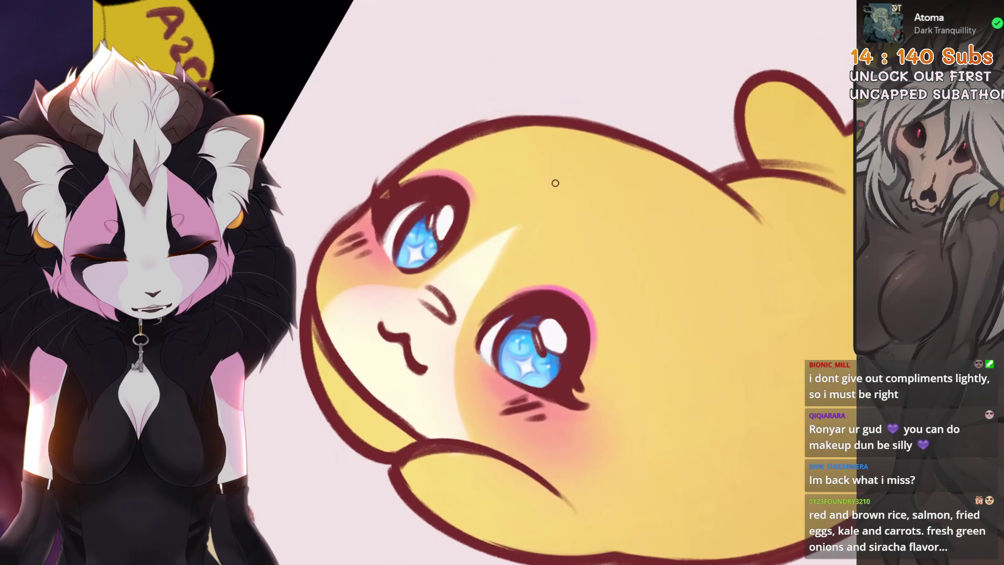
mouse_move(555, 183)
mouse_down()
mouse_move(523, 220)
mouse_move(450, 262)
mouse_move(497, 220)
mouse_move(471, 220)
mouse_move(502, 199)
mouse_up()
key([)
key([)
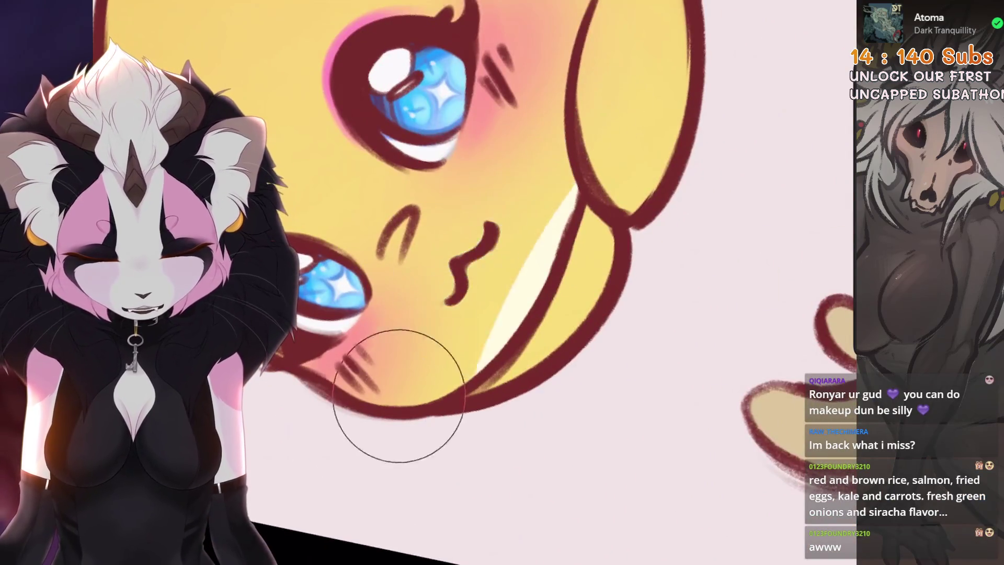
drag(358, 403, 419, 313)
drag(502, 131, 460, 199)
mouse_move(577, 157)
mouse_down()
mouse_move(466, 230)
mouse_move(433, 310)
mouse_move(471, 188)
mouse_up()
key(ctrl+z)
drag(367, 236, 471, 367)
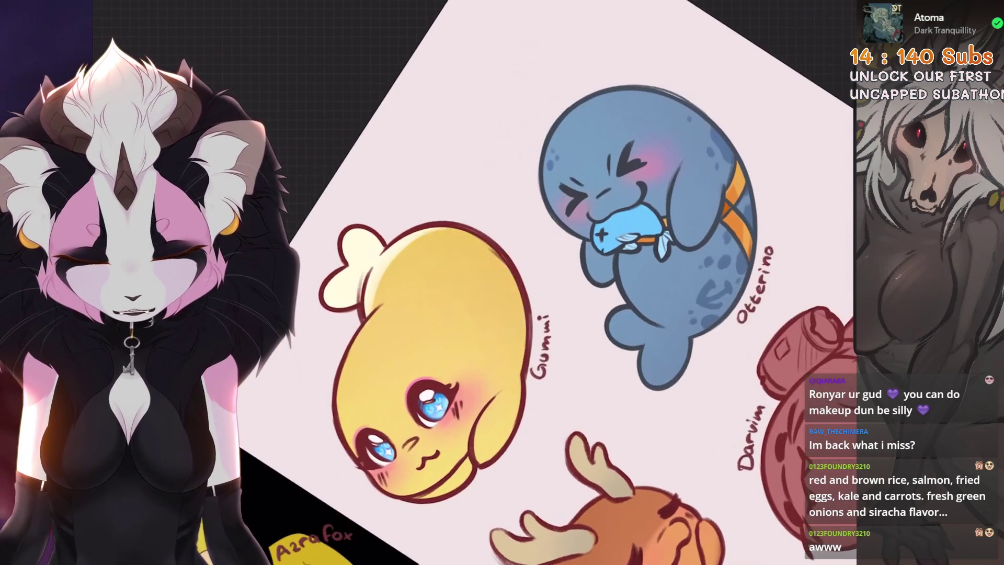
Add cream highlights along Gummi's right and lower-right edges, keeping the upper-body stroke
drag(465, 233, 518, 350)
drag(518, 309, 503, 455)
drag(517, 366, 418, 492)
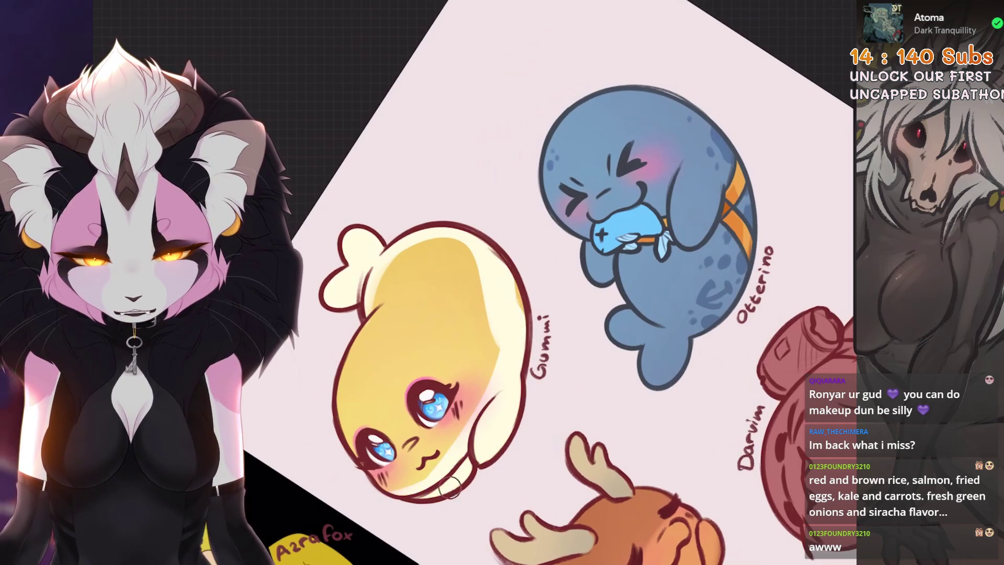
key(ctrl+z)
key(ctrl+z)
drag(449, 366, 390, 394)
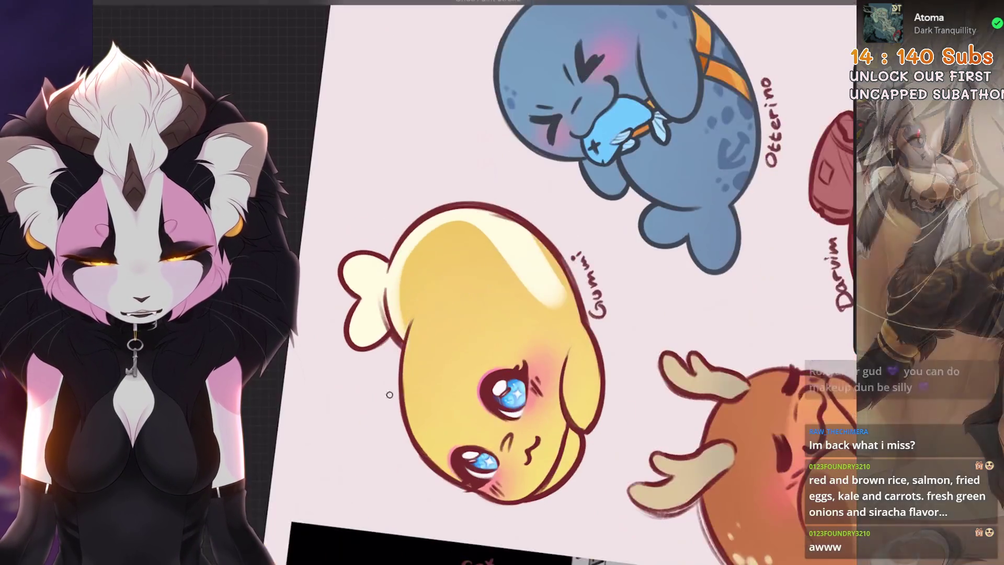
key(ctrl+shift+z)
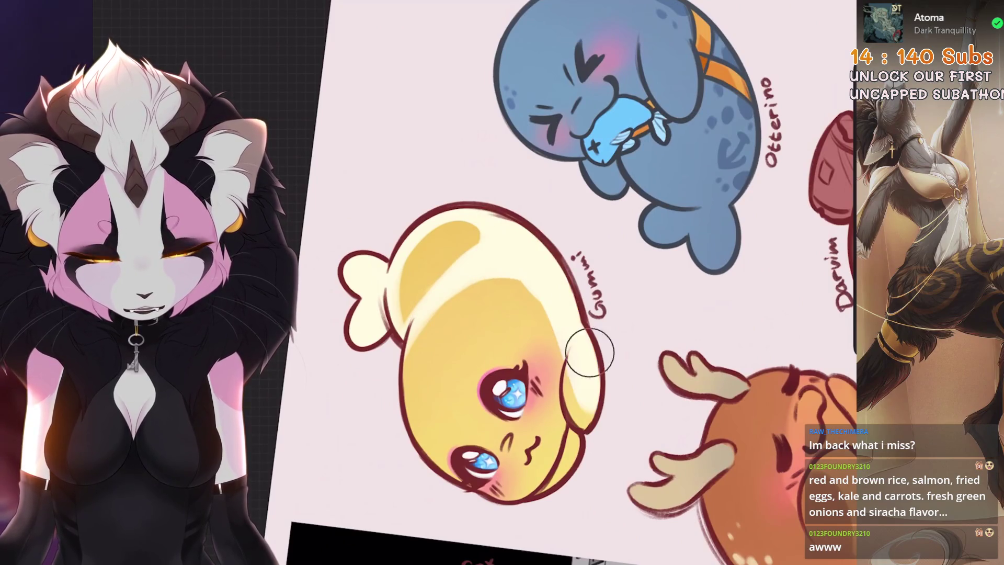
Undo and restore the latest highlight stroke on Gummi to compare
scroll(469, 279, down, 5)
scroll(469, 280, up, 5)
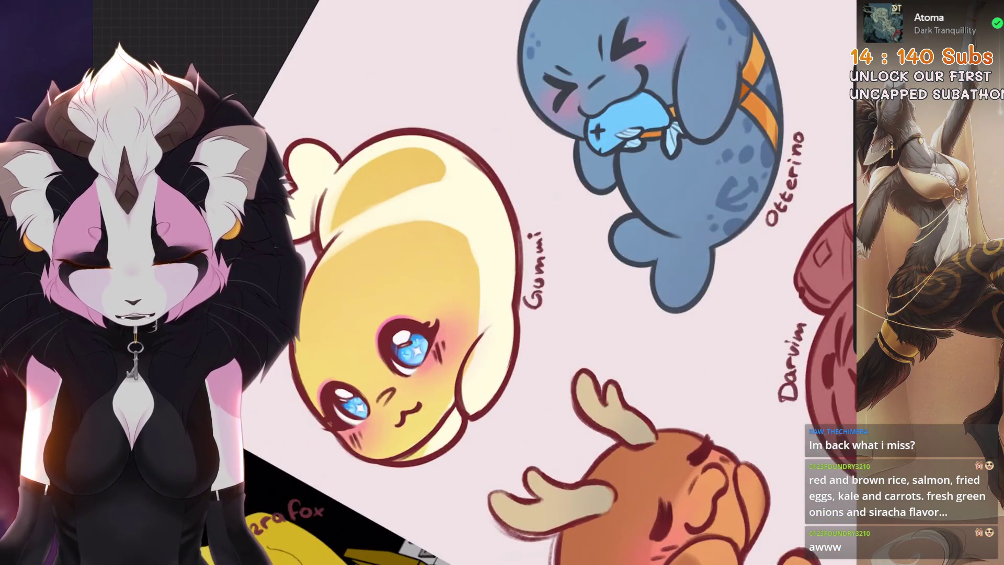
key(ctrl+z)
key(ctrl+shift+z)
key(ctrl+shift+z)
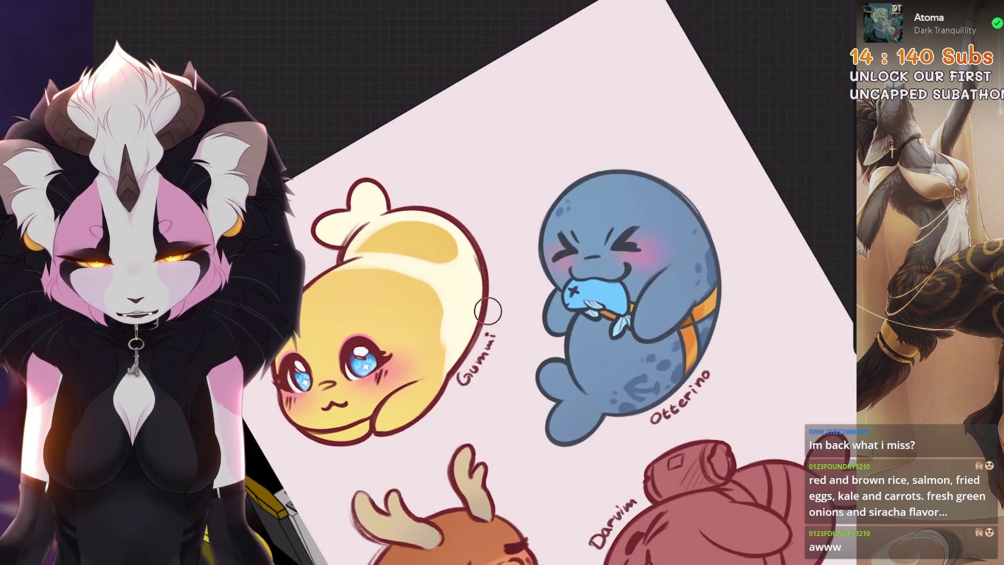
scroll(485, 234, up, 5)
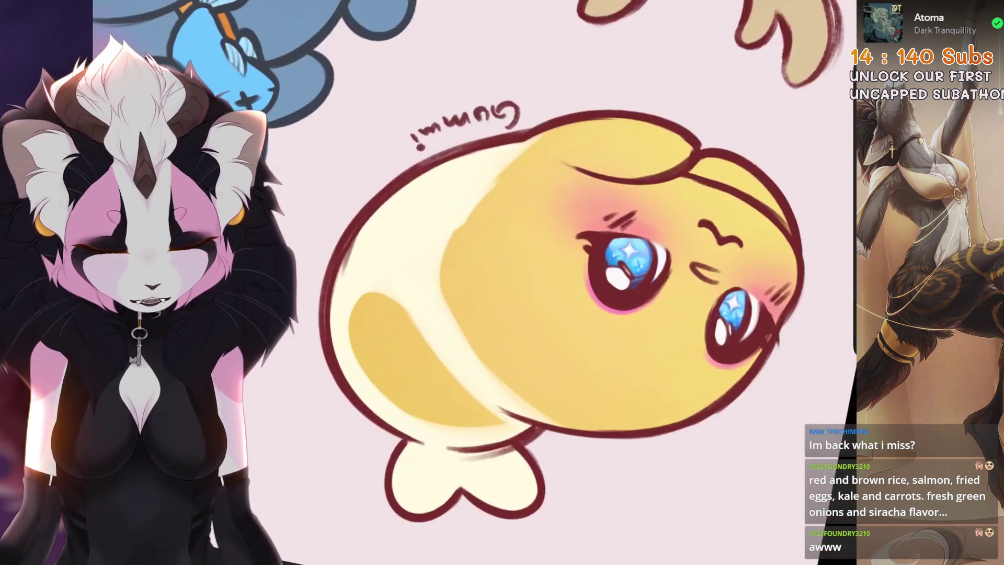
Undo several erase strokes on Gummi's left body
key(ctrl+z)
key(ctrl+z)
key(ctrl+z)
key(ctrl+z)
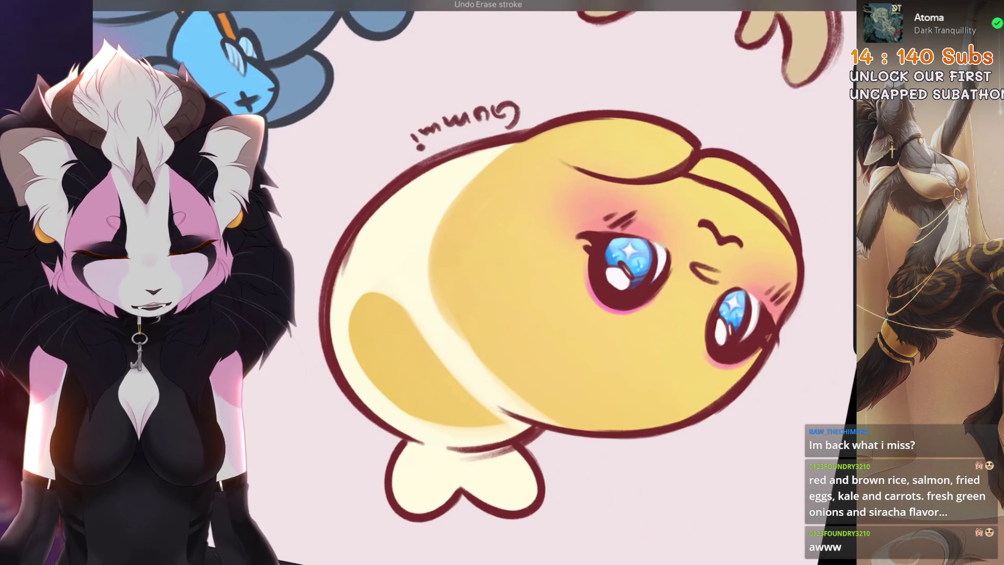
scroll(595, 429, down, 3)
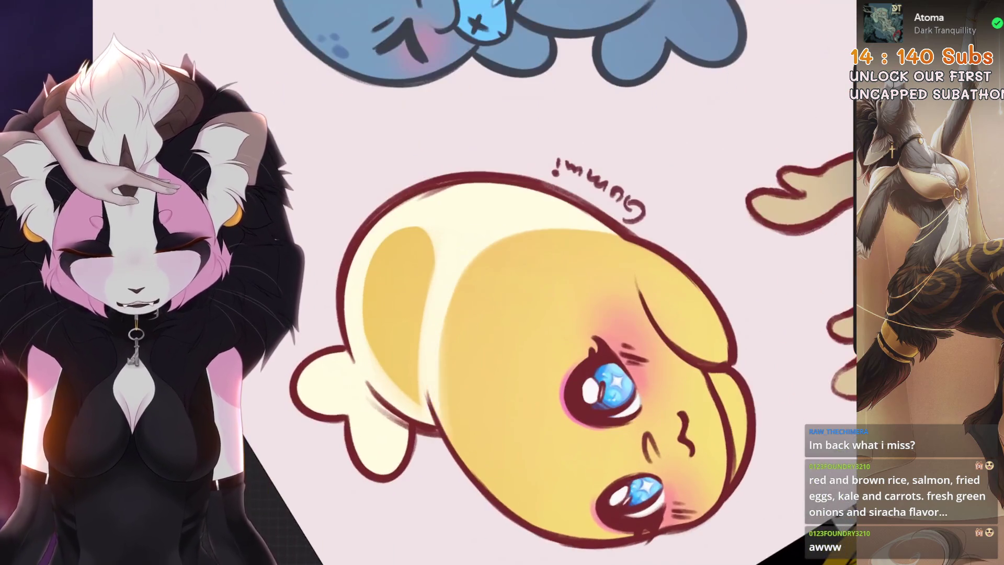
scroll(595, 429, up, 3)
key(ctrl+z)
key(ctrl+z)
key(ctrl+z)
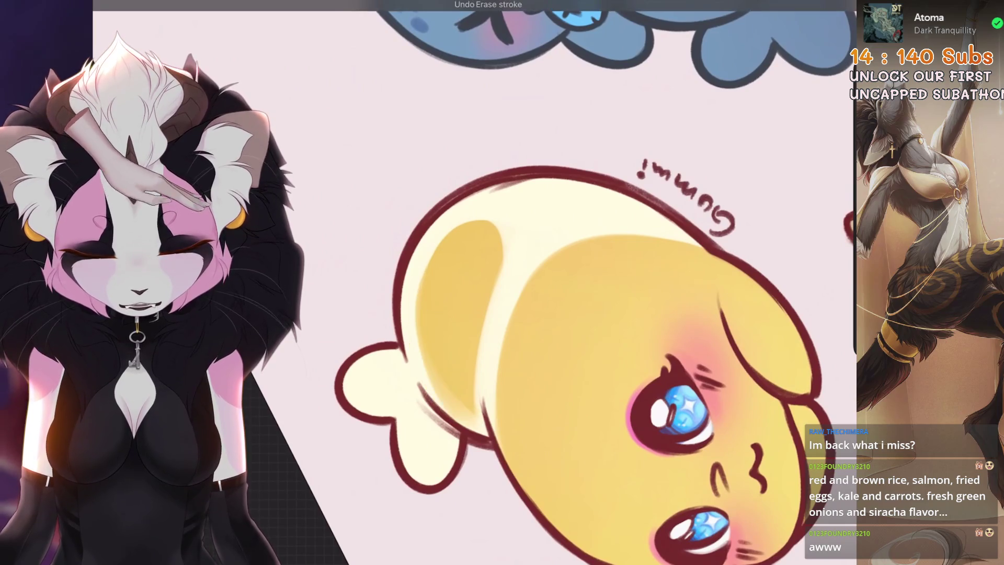
scroll(594, 325, up, 2)
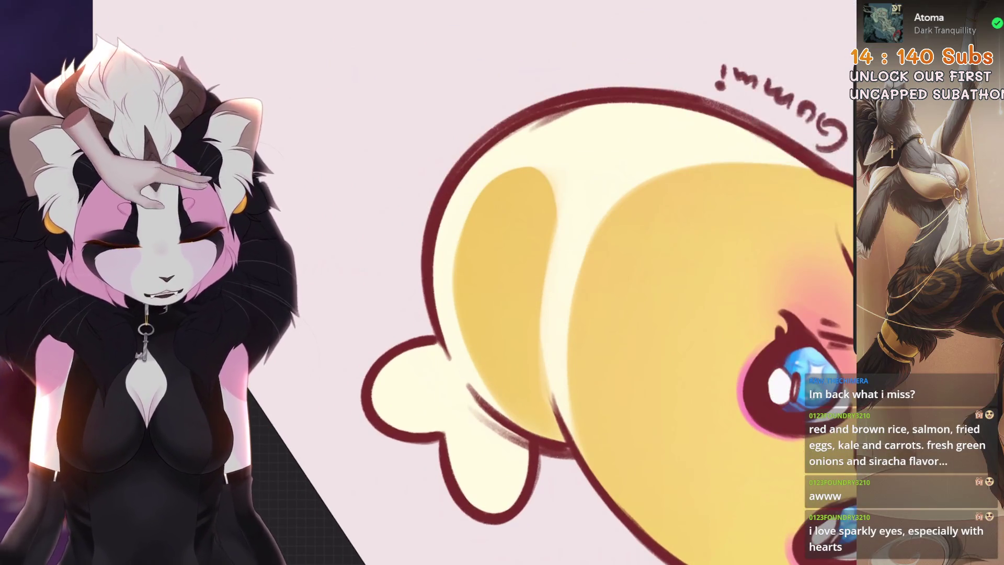
key(ctrl+z)
key(ctrl+z)
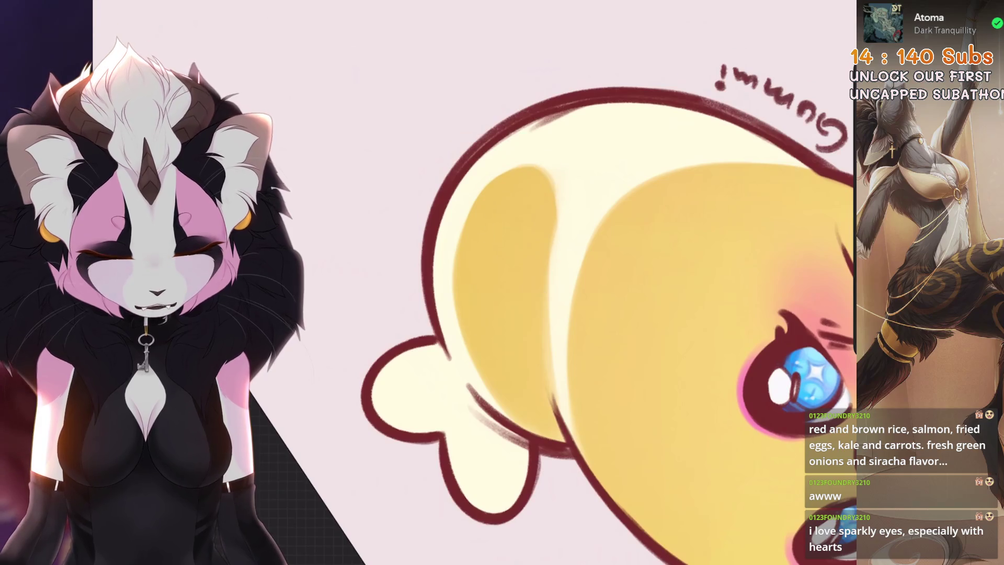
scroll(535, 270, down, 5)
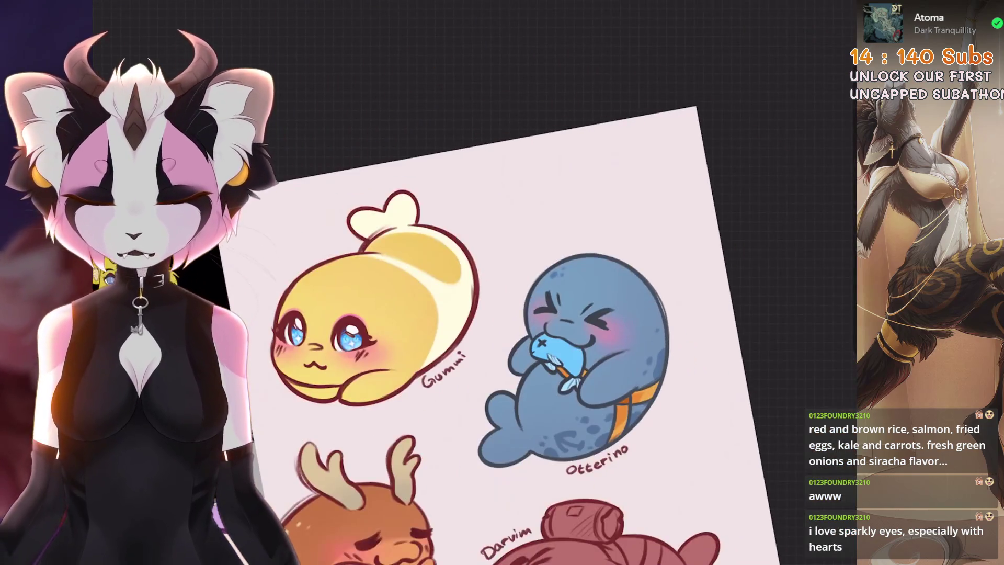
scroll(556, 356, up, 3)
scroll(575, 350, up, 2)
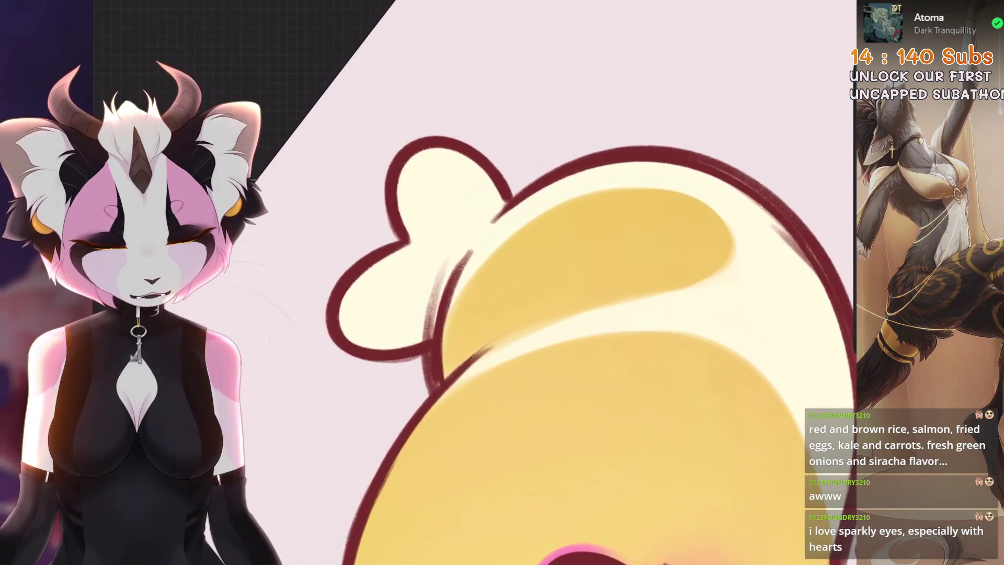
scroll(486, 227, down, 5)
scroll(523, 282, up, 4)
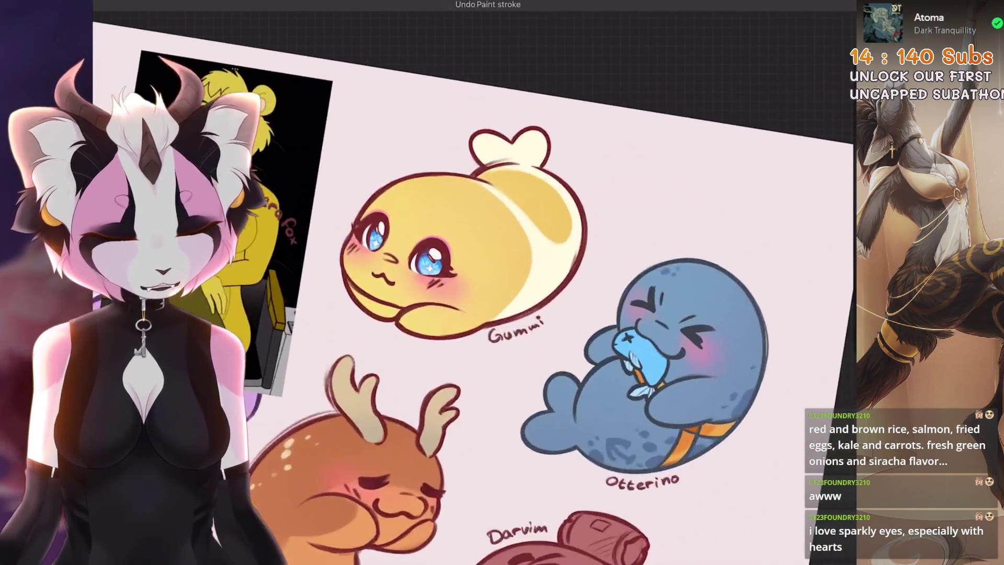
ColorDrop pale yellow into Gummi's cream belly area
drag(793, 23, 575, 251)
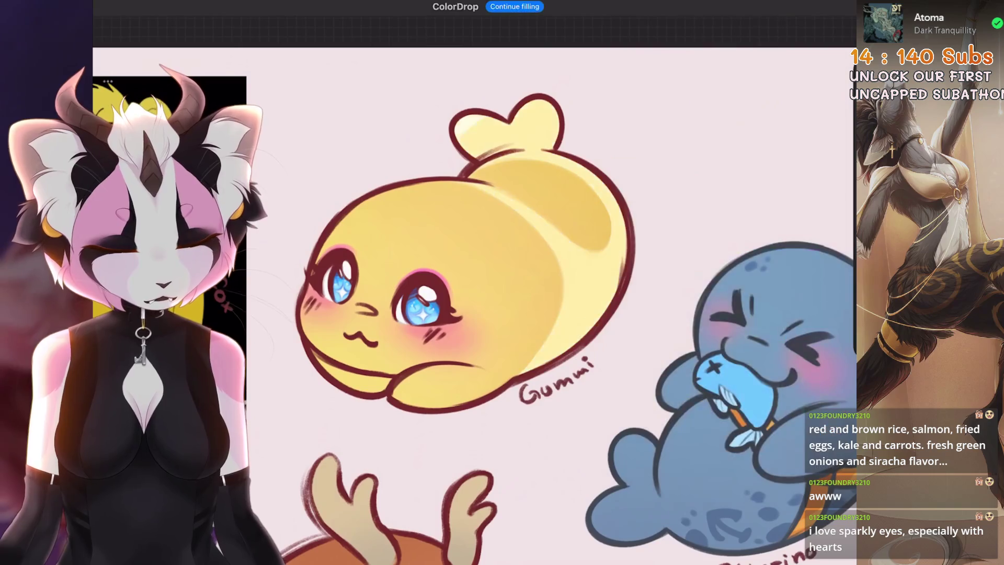
scroll(470, 304, down, 5)
scroll(471, 282, up, 4)
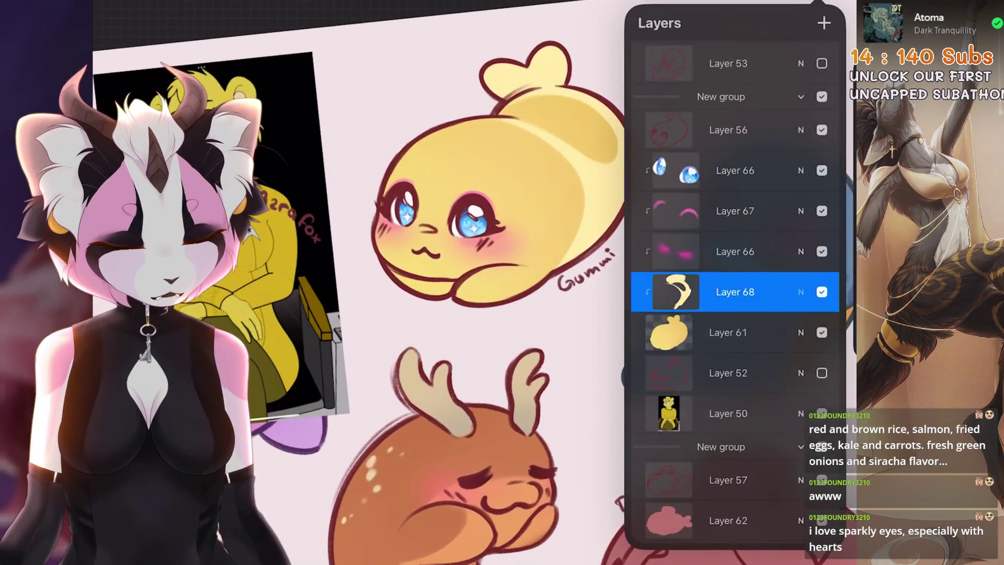
Nudge the highlight layer's opacity up slightly and undo the last paint stroke on Gummi
click(801, 267)
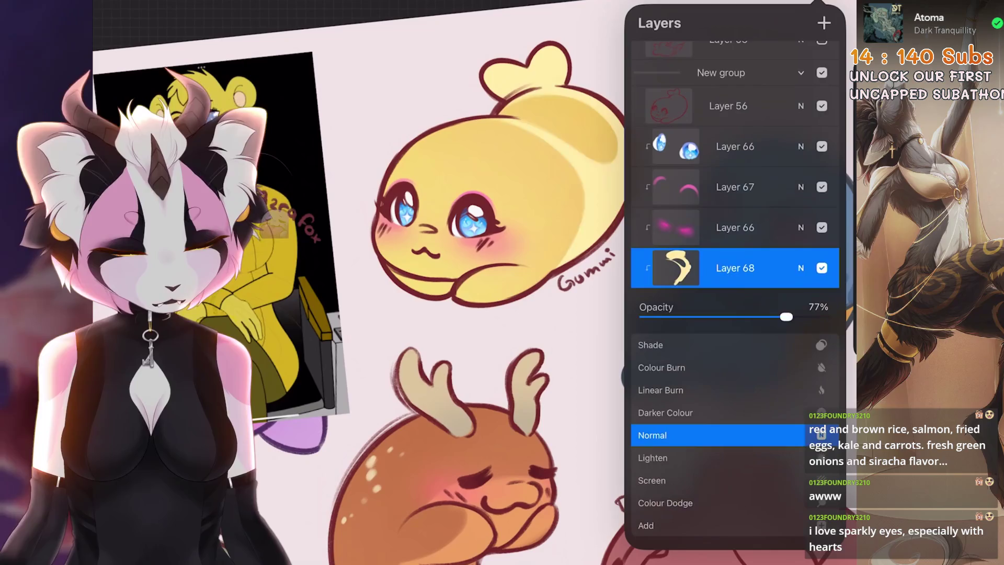
drag(769, 316, 774, 317)
scroll(470, 314, down, 5)
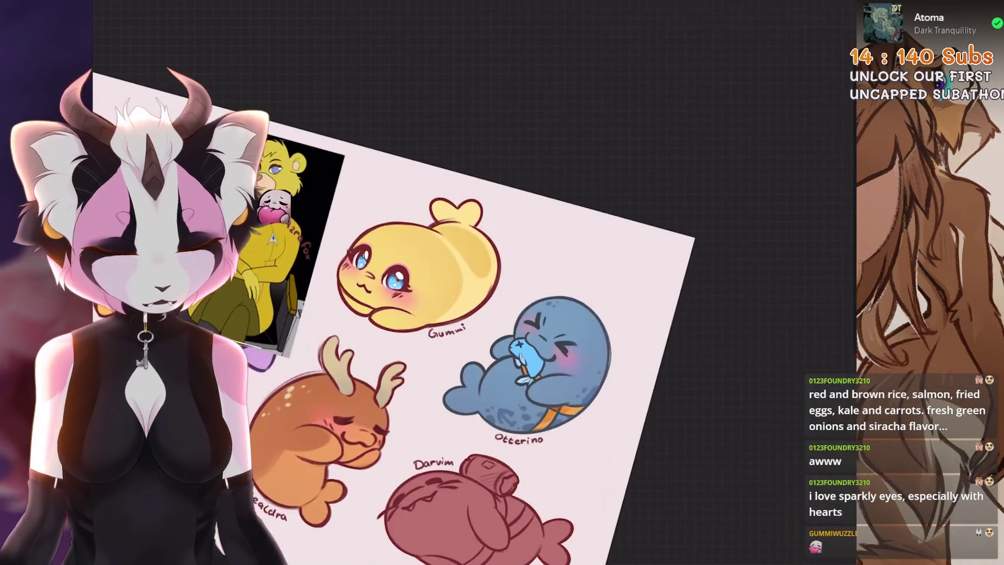
scroll(471, 314, down, 2)
scroll(541, 261, up, 5)
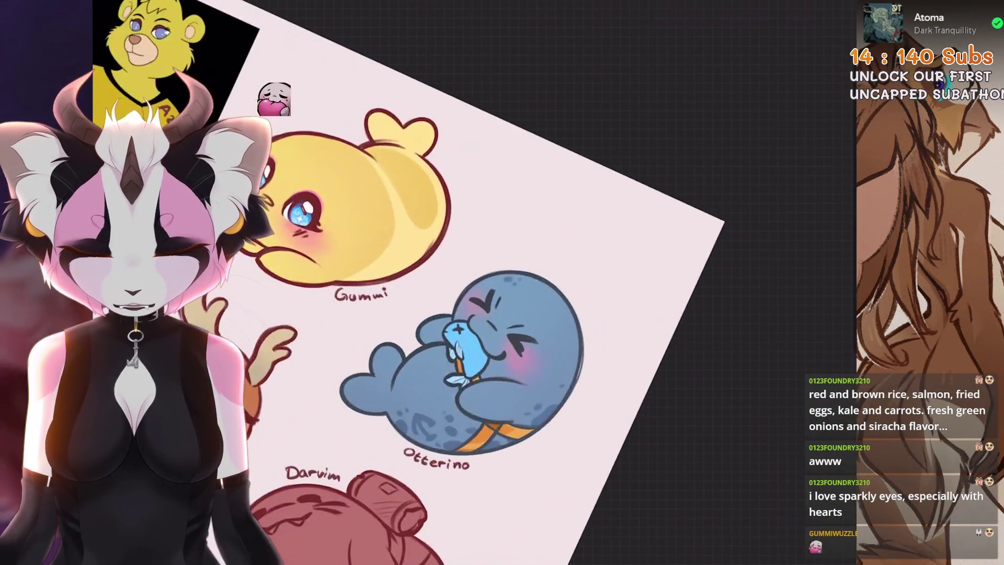
key(ctrl+z)
scroll(471, 261, up, 2)
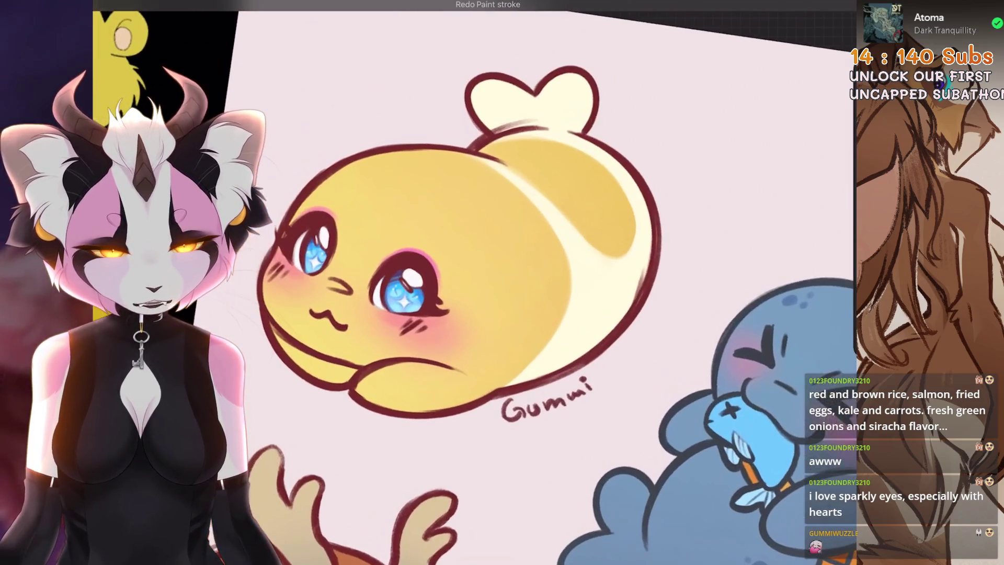
Refill Gummi's cream body area with yellow using ColorDrop
key(c)
drag(793, 24, 575, 262)
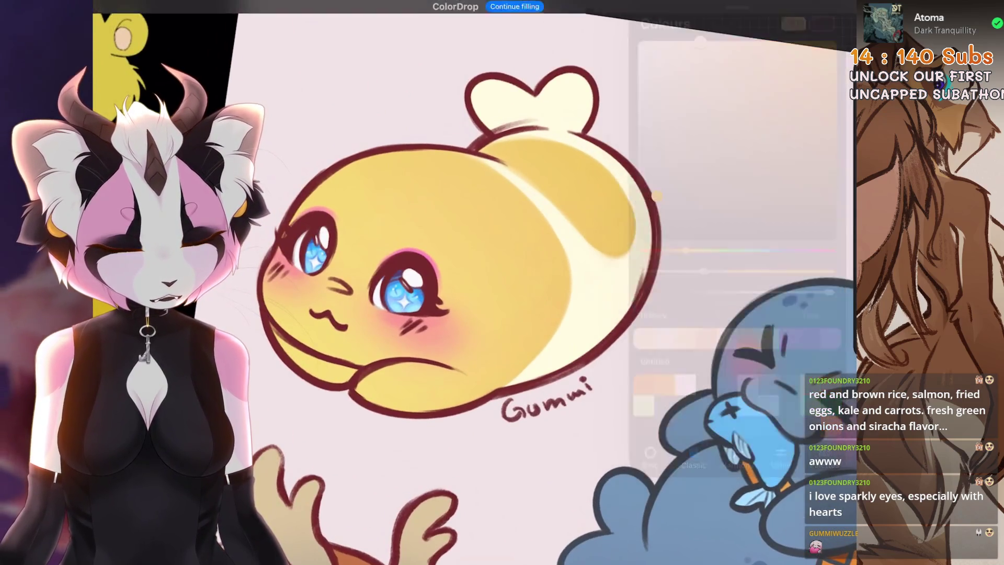
key(c)
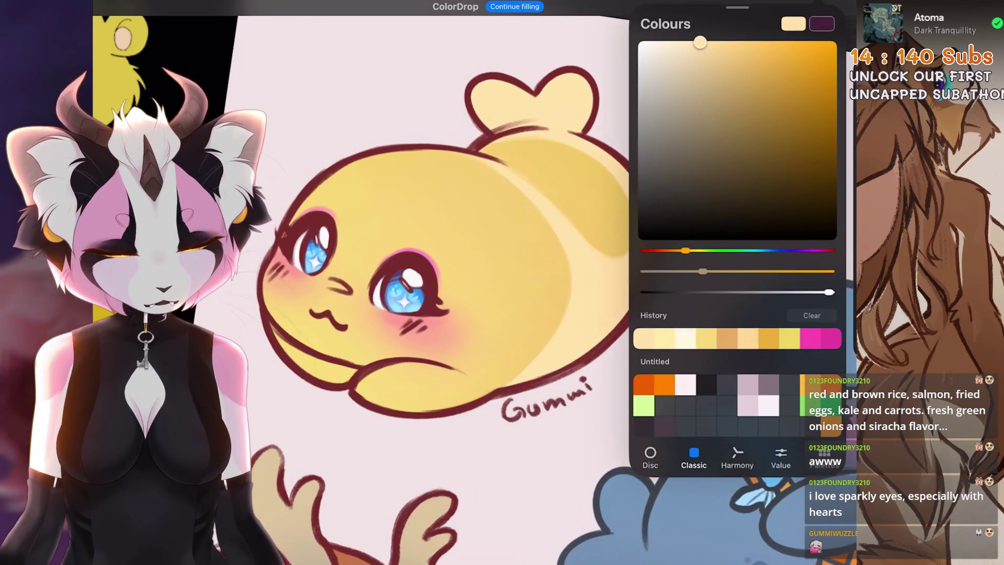
key(c)
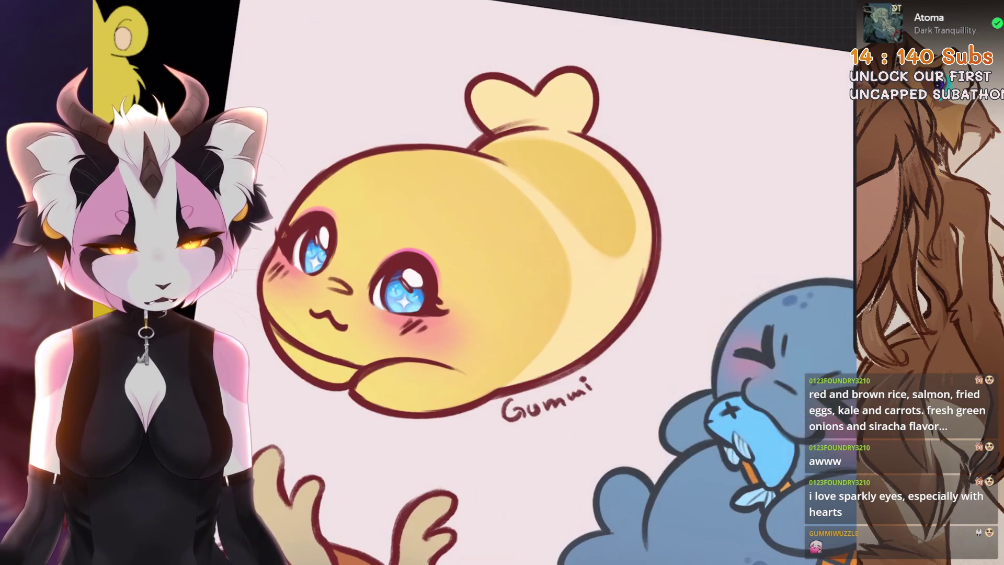
scroll(471, 282, down, 5)
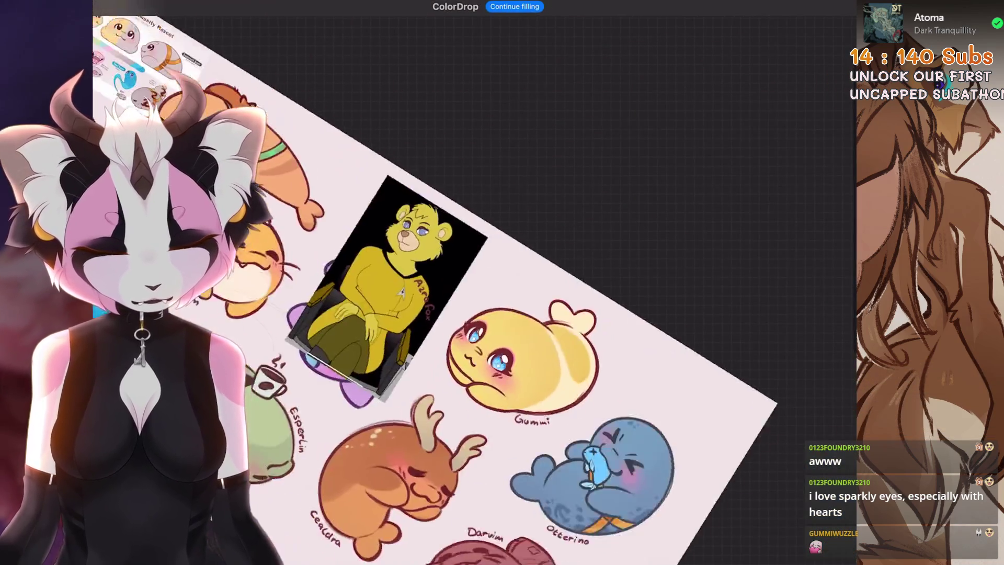
scroll(470, 282, up, 3)
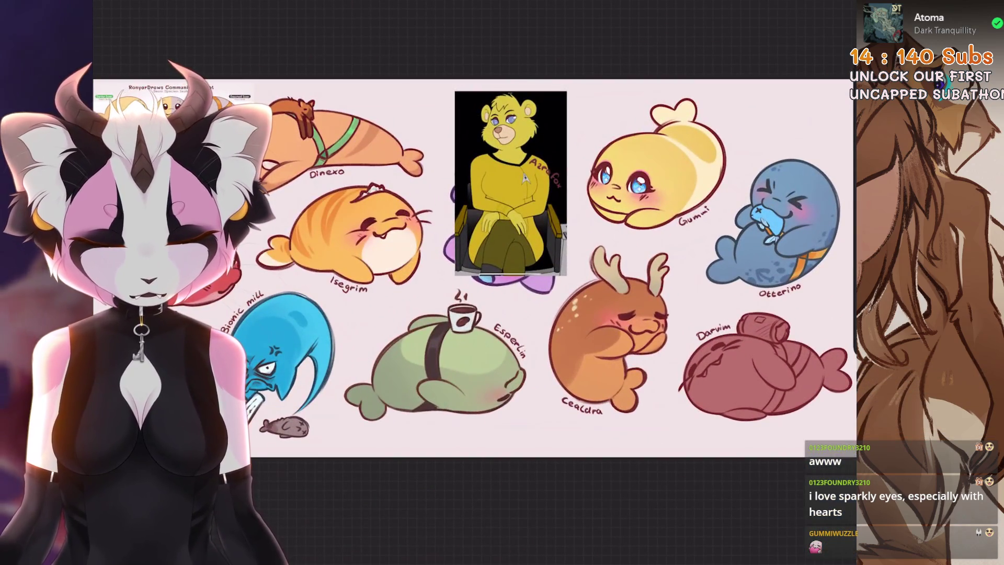
scroll(654, 188, up, 5)
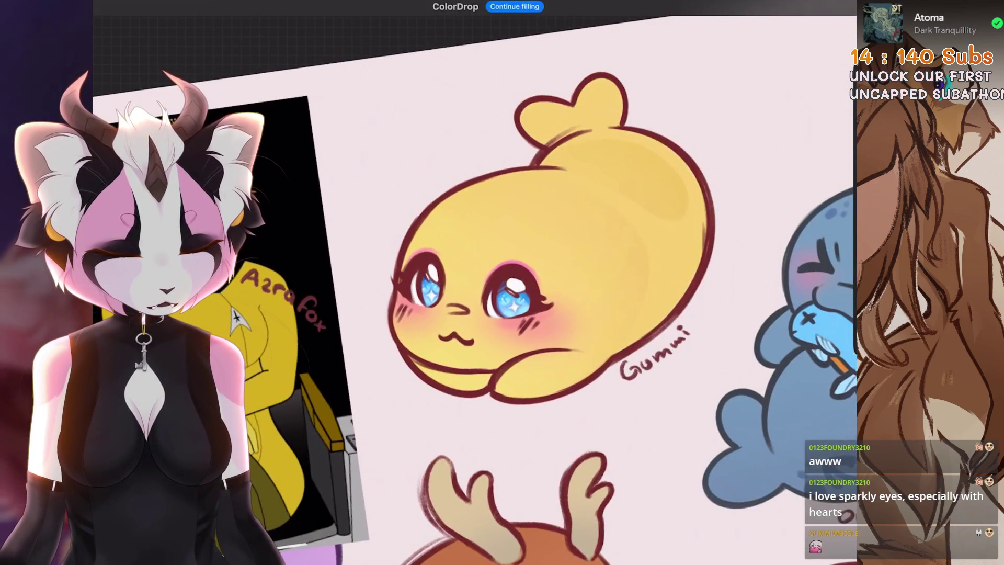
Set Gummi's shading layer to the Screen blend mode
click(826, 6)
click(801, 267)
scroll(722, 434, down, 2)
click(653, 435)
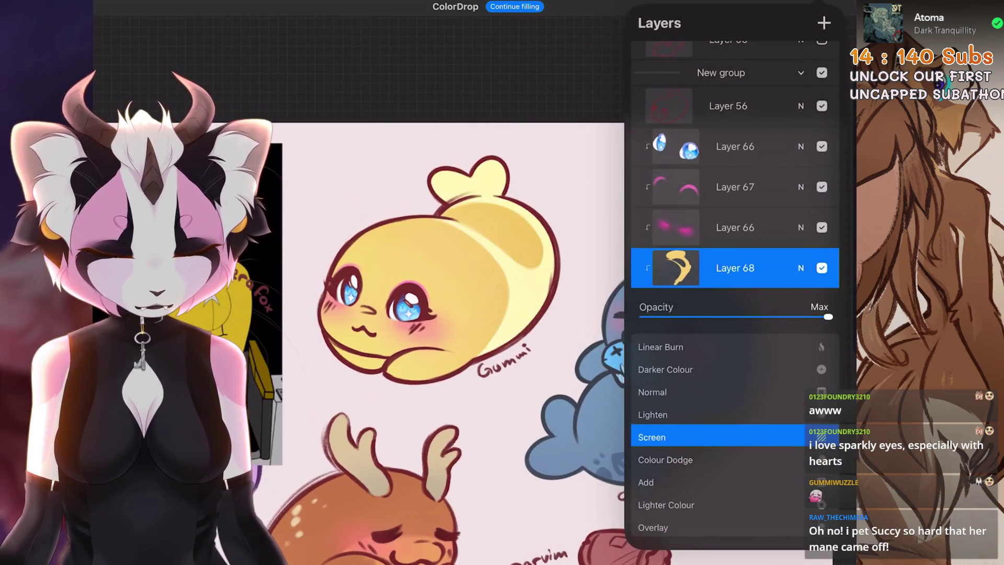
drag(828, 316, 746, 316)
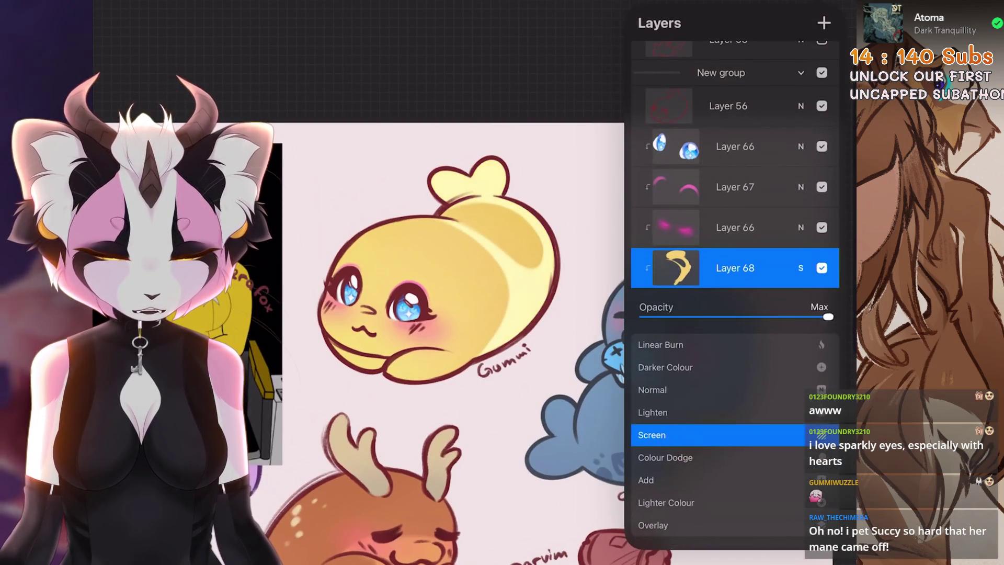
click(801, 268)
Lower Layer 68's opacity to about 74%
click(826, 6)
scroll(366, 261, up, 5)
click(826, 7)
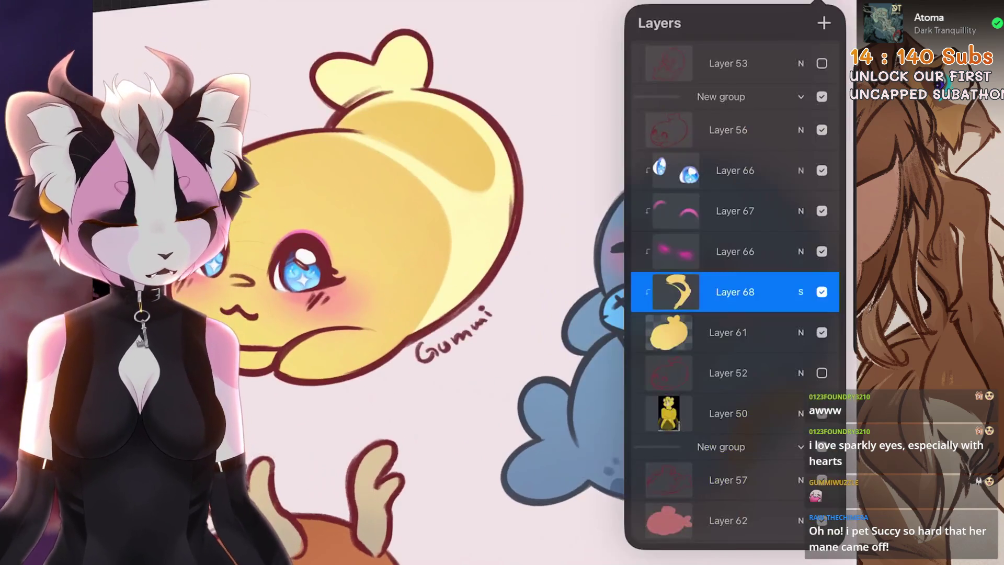
click(801, 292)
drag(828, 317, 724, 316)
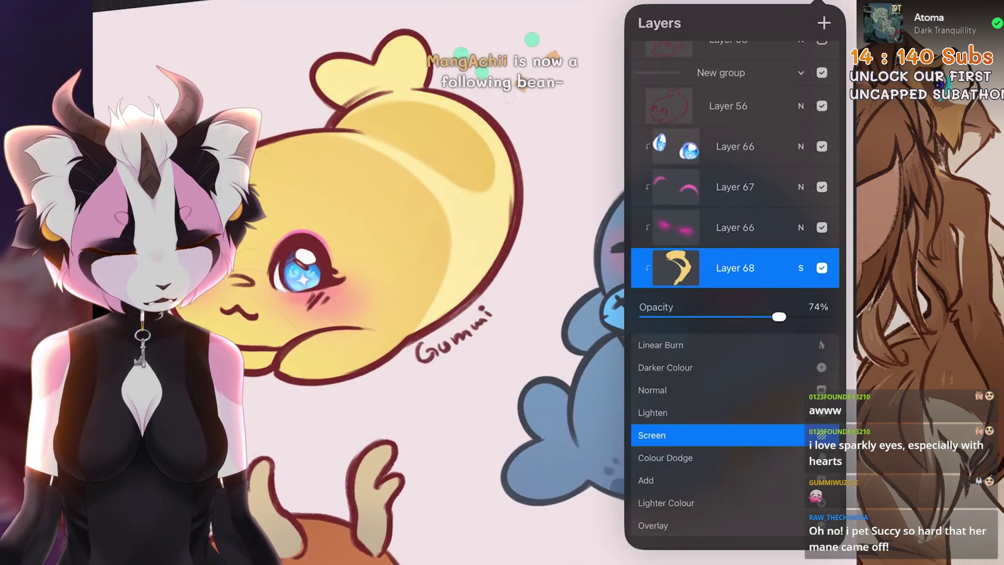
scroll(367, 261, down, 5)
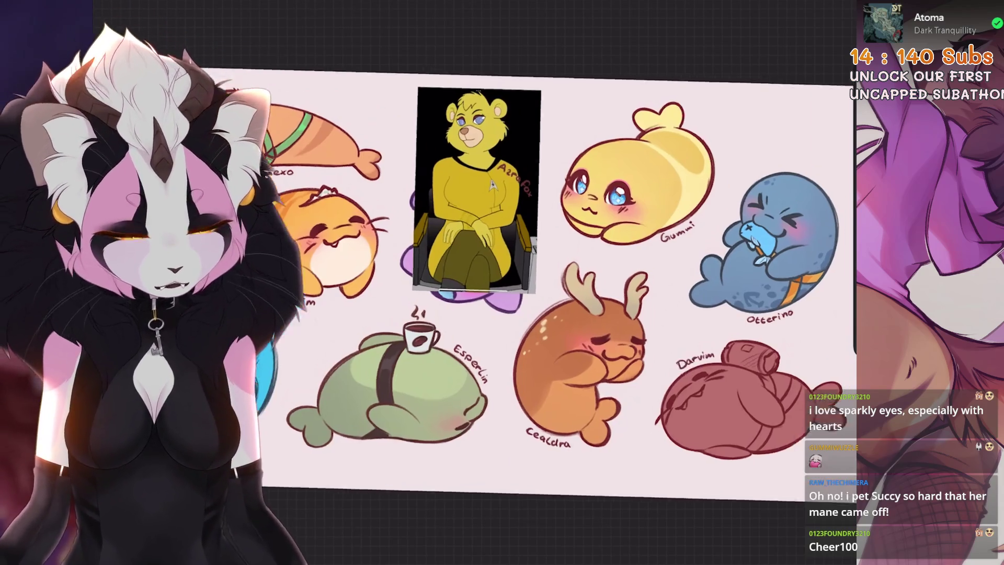
Switch Layer 68's blend mode through Darken back to Normal
scroll(523, 262, up, 5)
scroll(523, 314, down, 3)
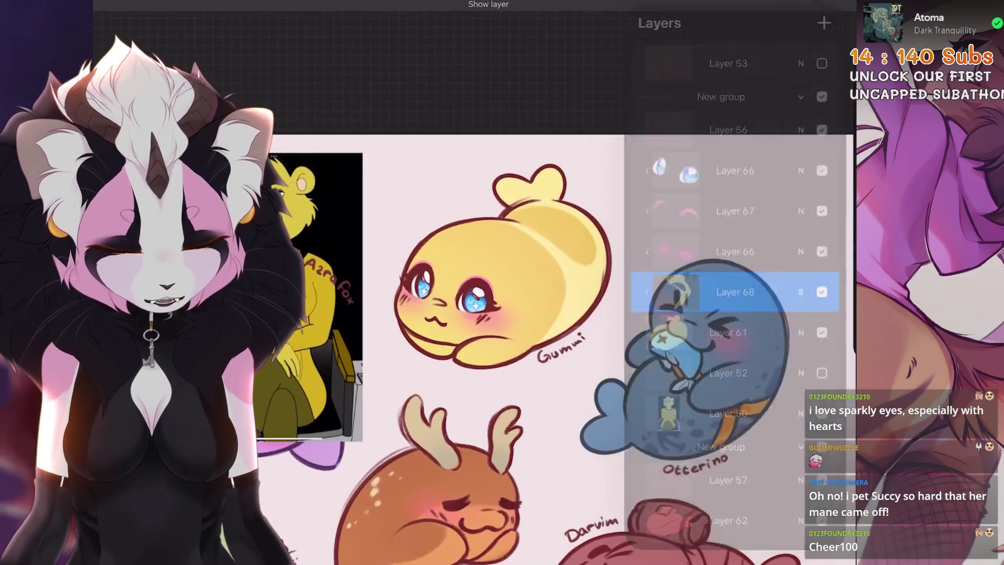
key(c)
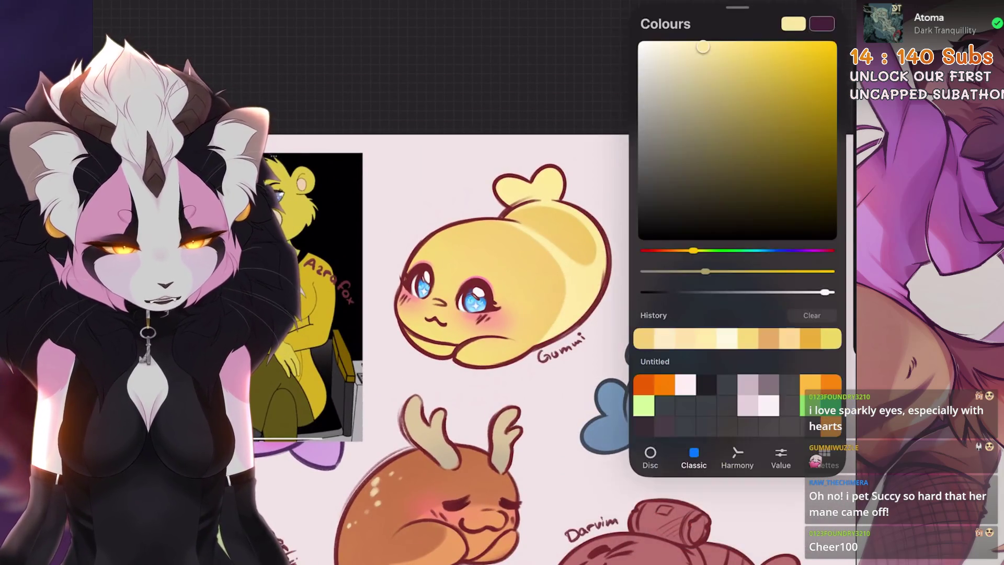
key(l)
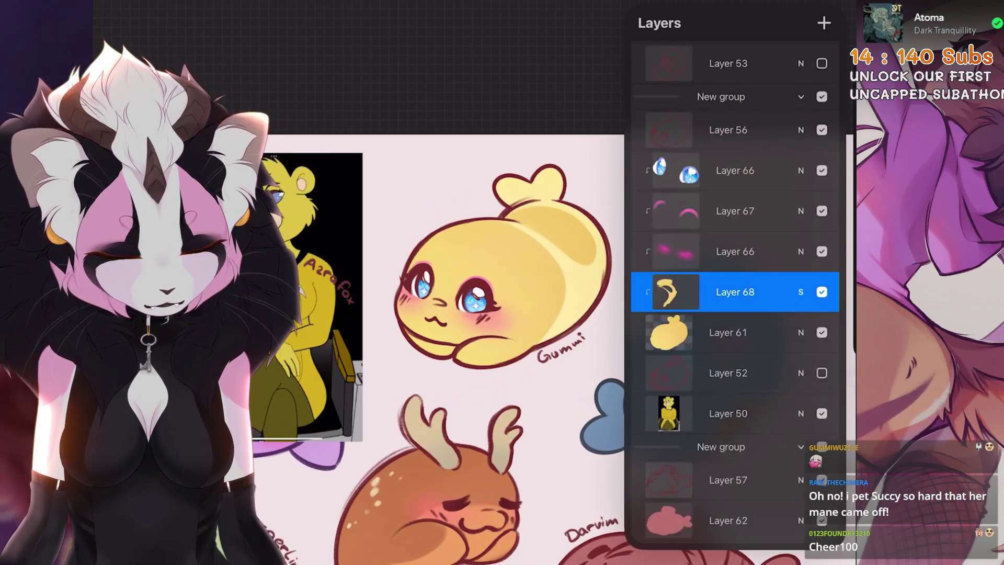
click(800, 267)
scroll(734, 434, up, 3)
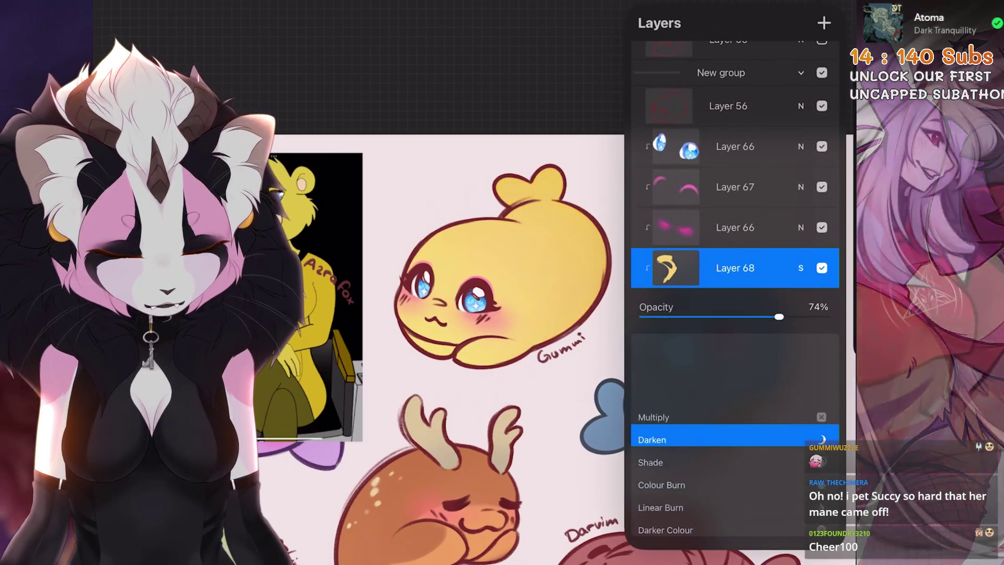
click(800, 268)
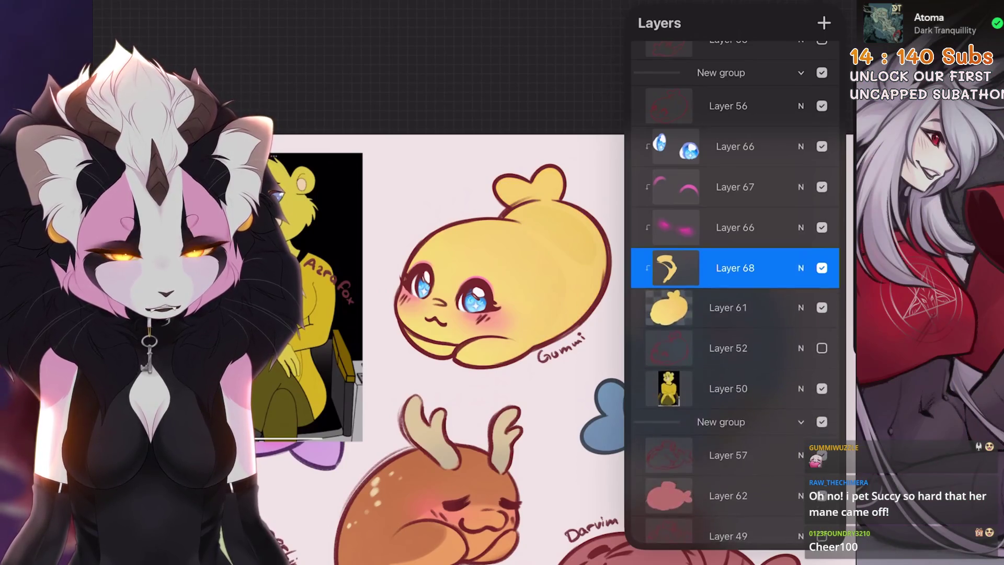
Refill Gummi's shading with a lighter colour using ColorDrop
drag(989, 21, 549, 251)
key(c)
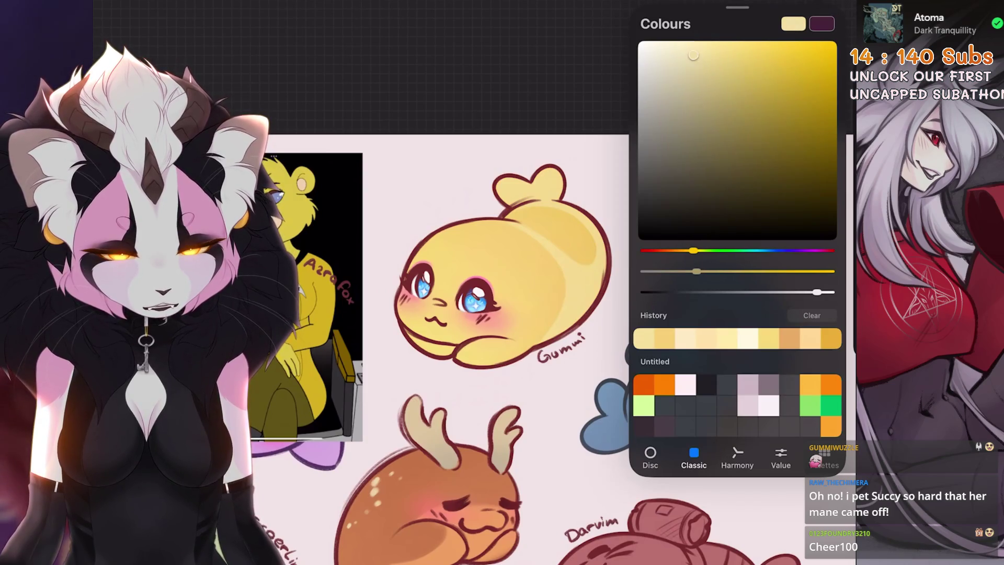
key(c)
scroll(552, 293, down, 3)
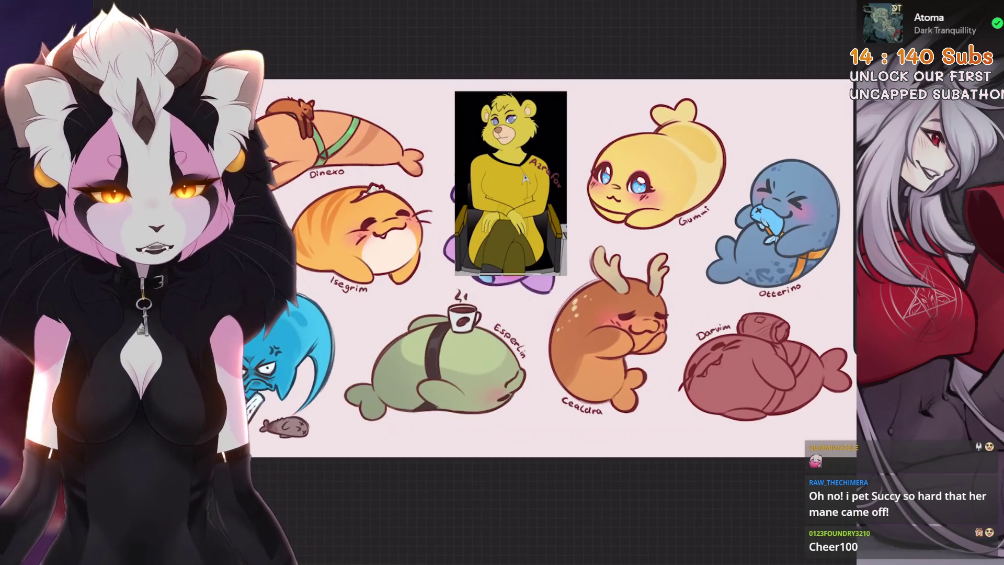
Lower Layer 68's opacity to 22%
key(l)
scroll(735, 293, up, 3)
scroll(734, 293, down, 5)
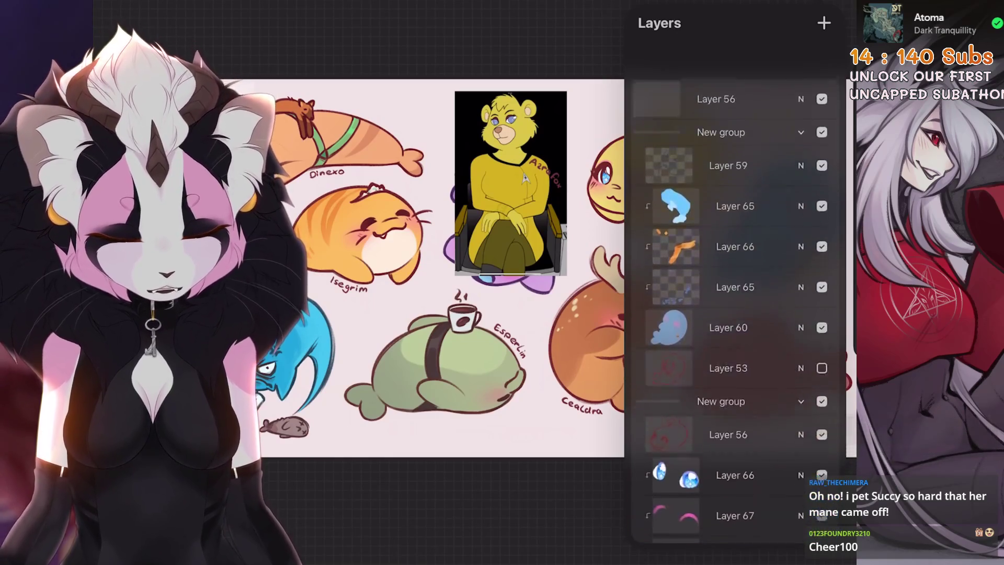
scroll(735, 293, down, 4)
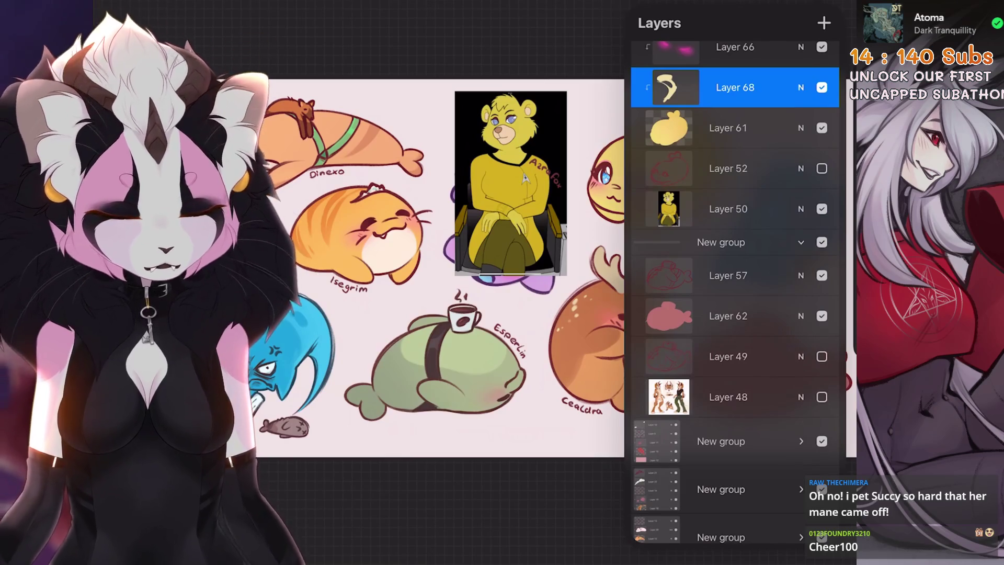
scroll(735, 293, up, 2)
drag(470, 262, 251, 251)
scroll(470, 261, up, 3)
click(800, 146)
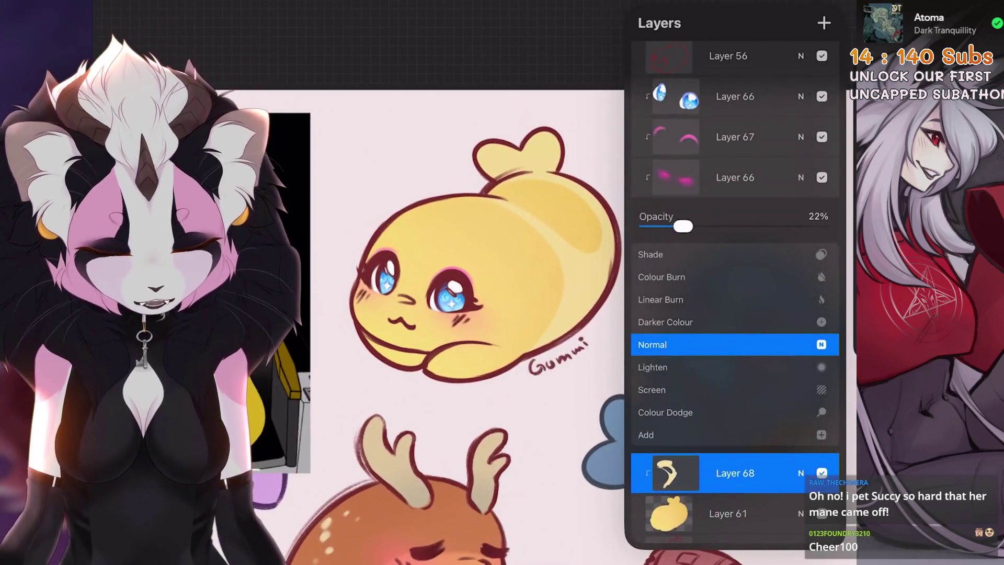
drag(691, 225, 675, 226)
click(471, 261)
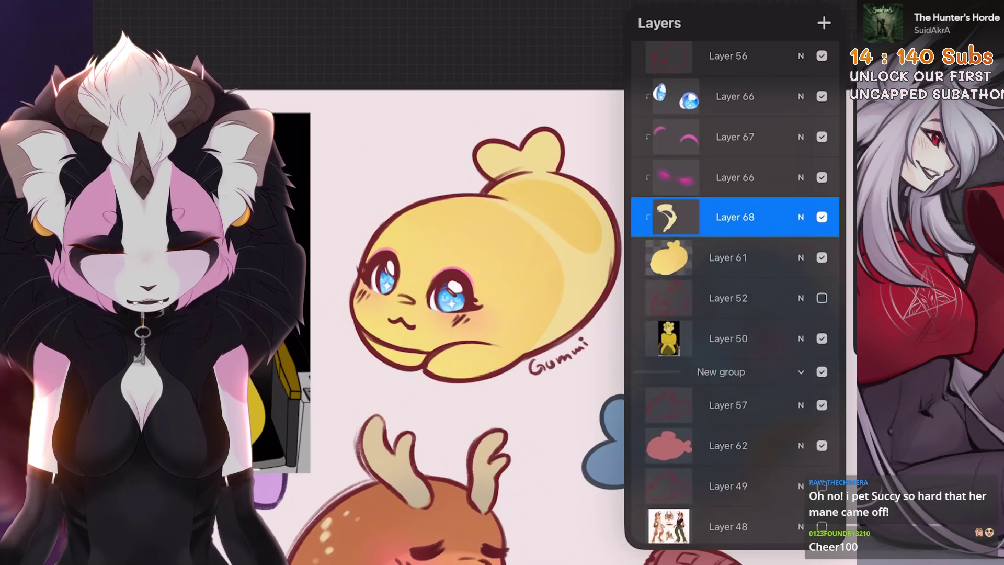
scroll(735, 292, down, 1)
scroll(470, 314, down, 2)
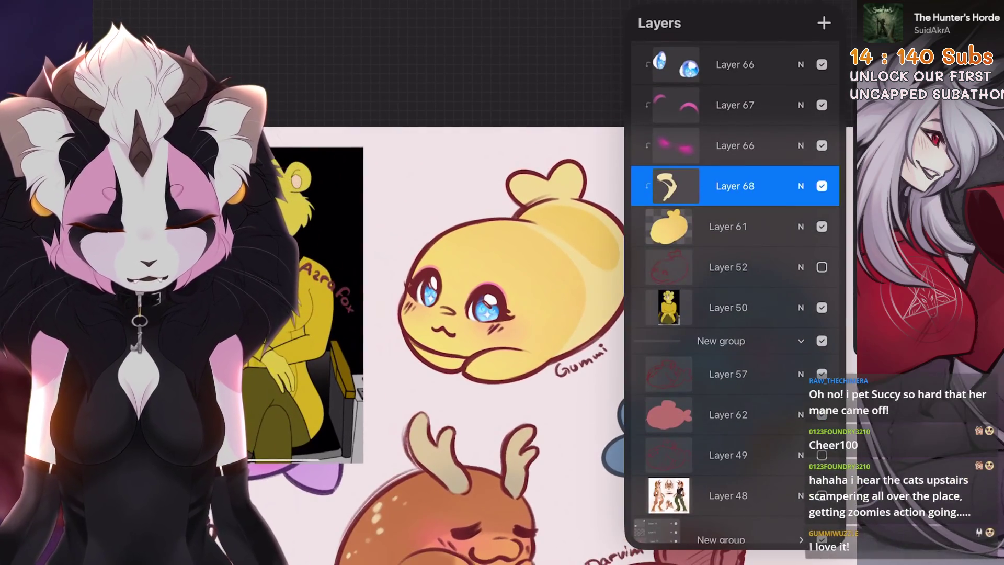
scroll(735, 293, up, 3)
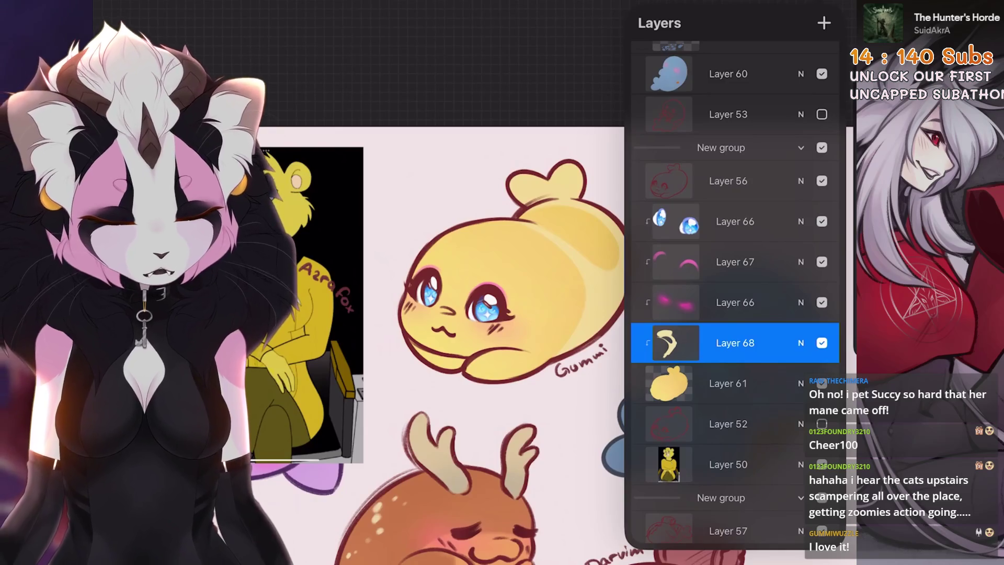
Clear everything on Layer 56 and sample the colour of Gummi's eye
click(728, 180)
click(728, 180)
click(523, 146)
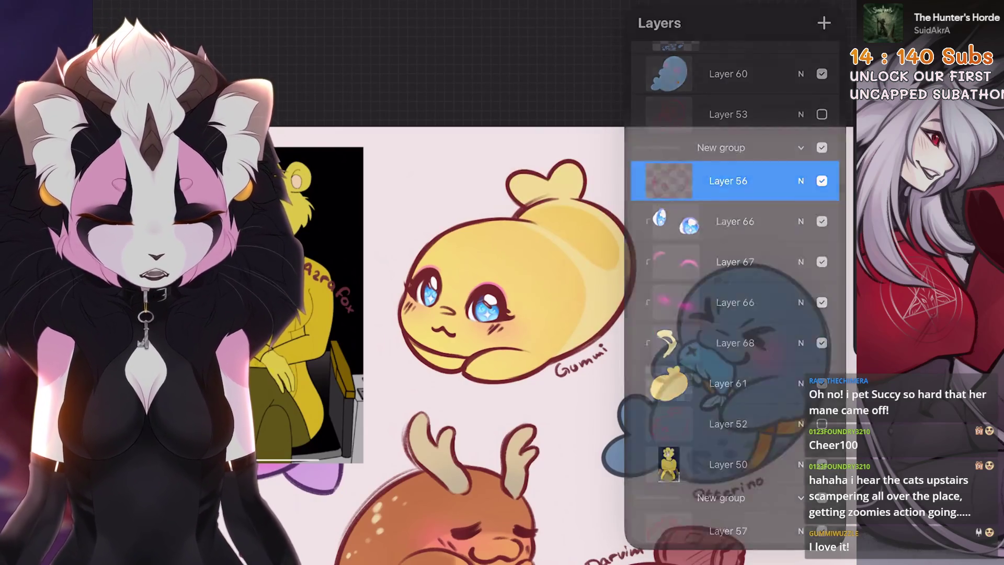
scroll(502, 283, up, 5)
click(597, 280)
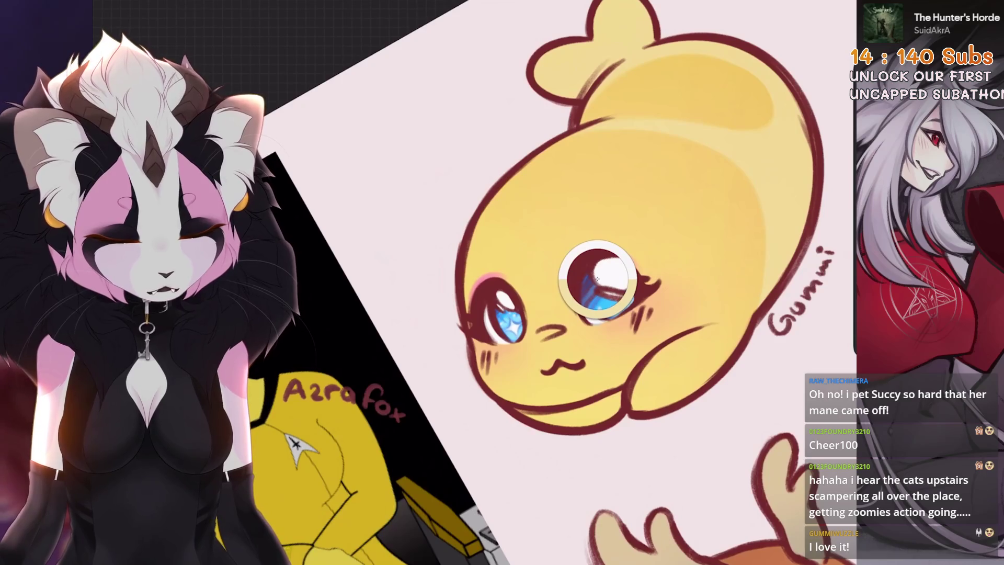
Browse the brush library, then delete the bear reference picture layer, Layer 50
scroll(502, 283, up, 2)
click(708, 4)
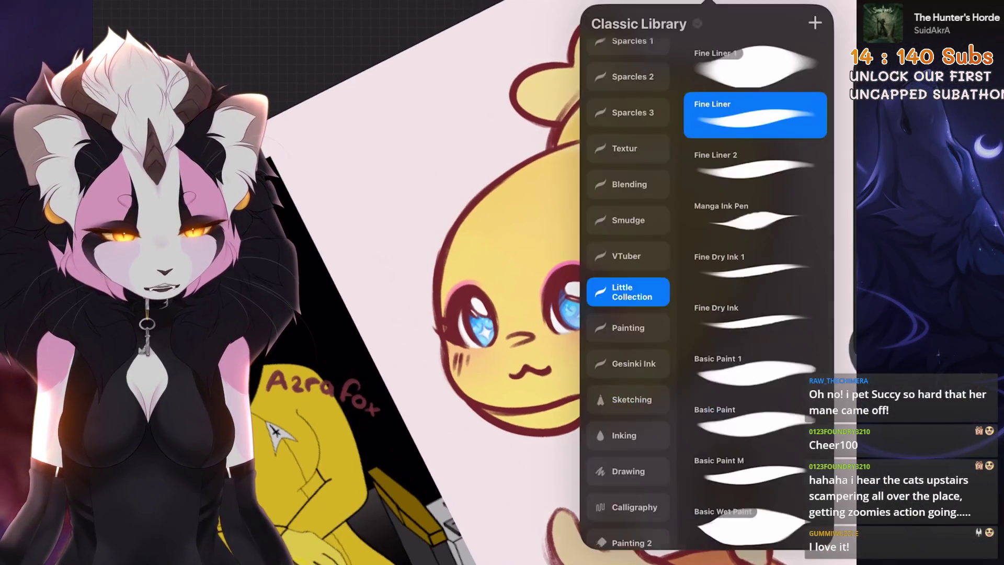
scroll(523, 282, down, 5)
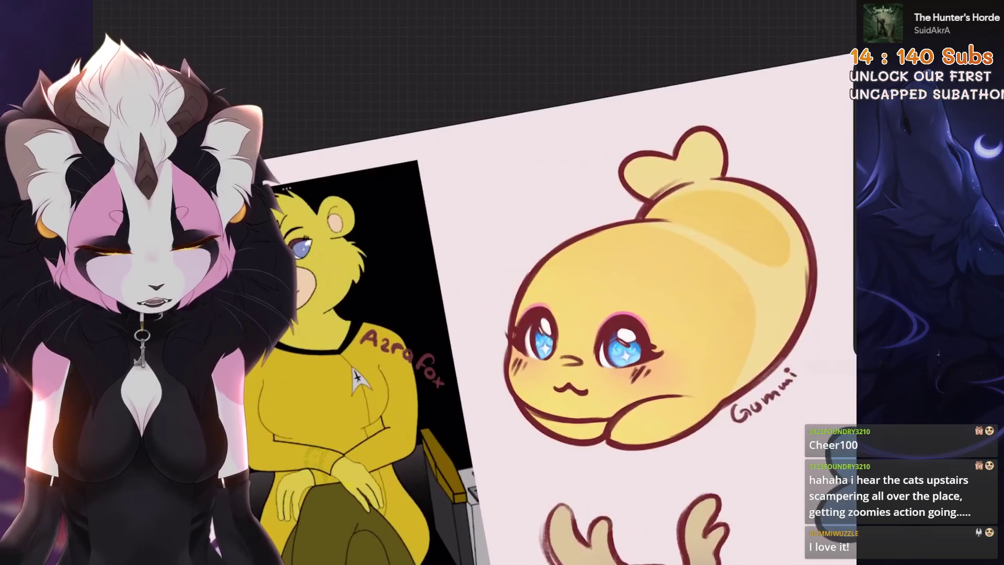
scroll(523, 282, down, 2)
click(819, 5)
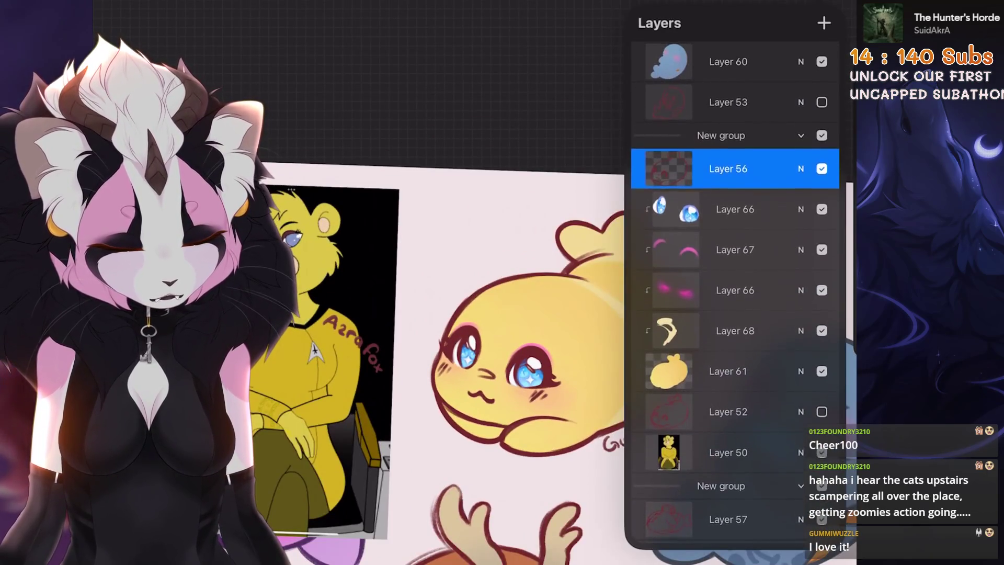
click(816, 452)
scroll(471, 366, down, 2)
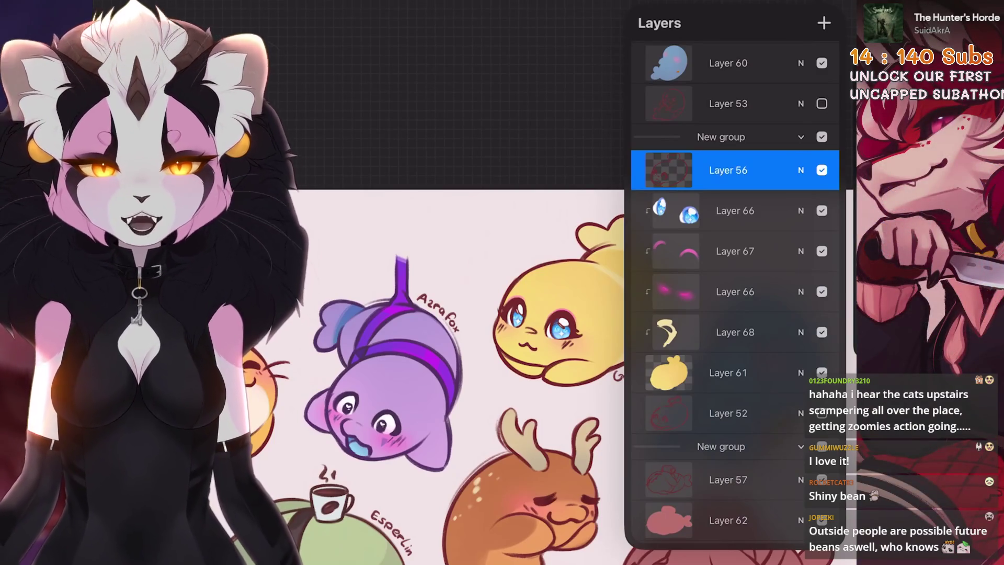
Check Layer 56's options, then pick the first brush in the Airbrushing set
drag(418, 314, 374, 293)
click(728, 170)
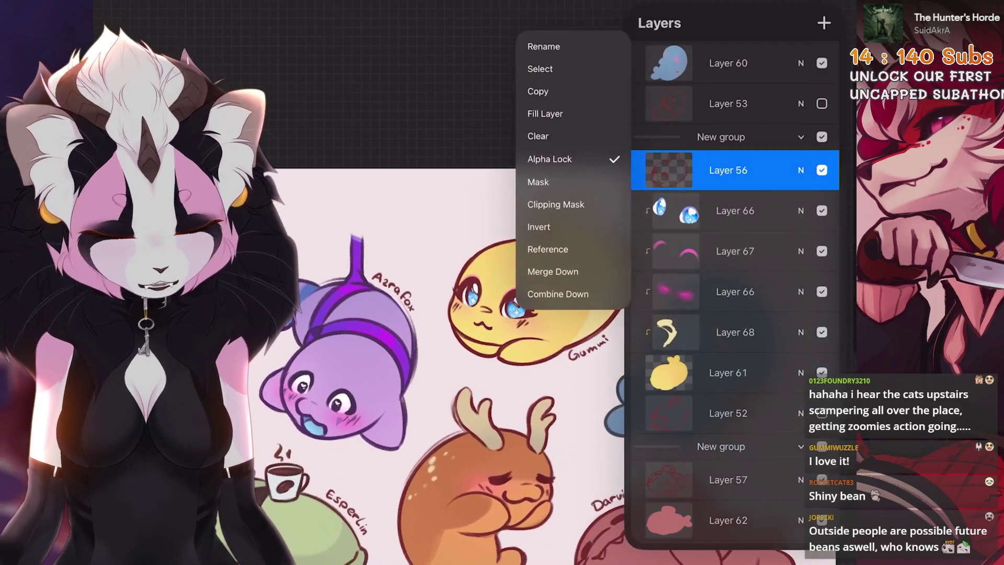
click(685, 273)
scroll(549, 340, up, 3)
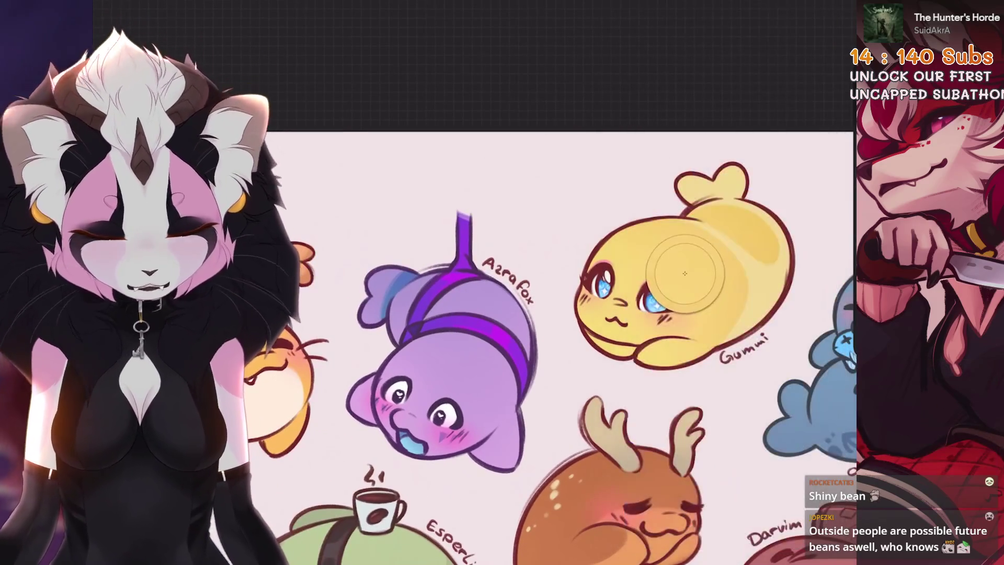
key(b)
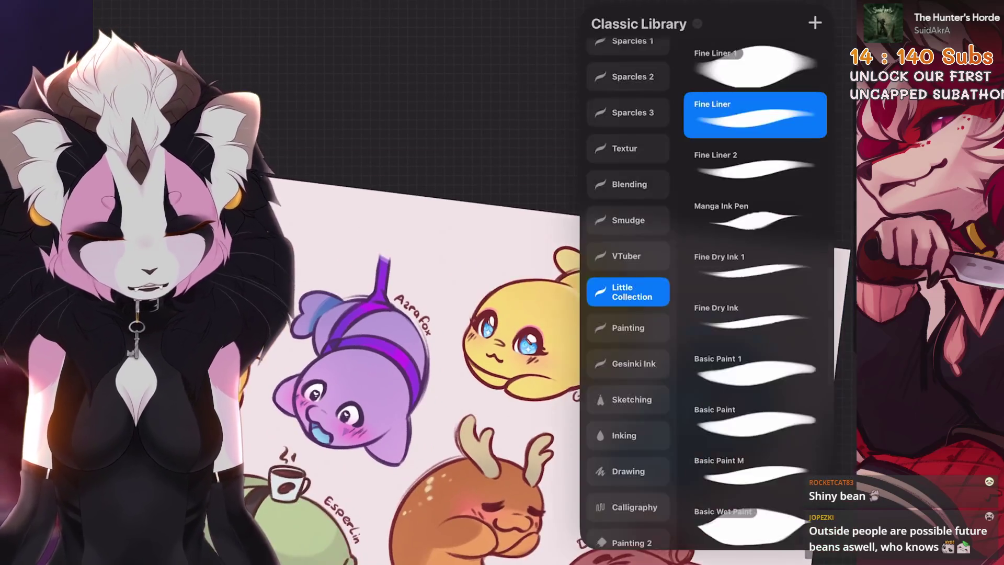
scroll(627, 314, down, 5)
click(616, 442)
click(753, 65)
scroll(523, 314, up, 3)
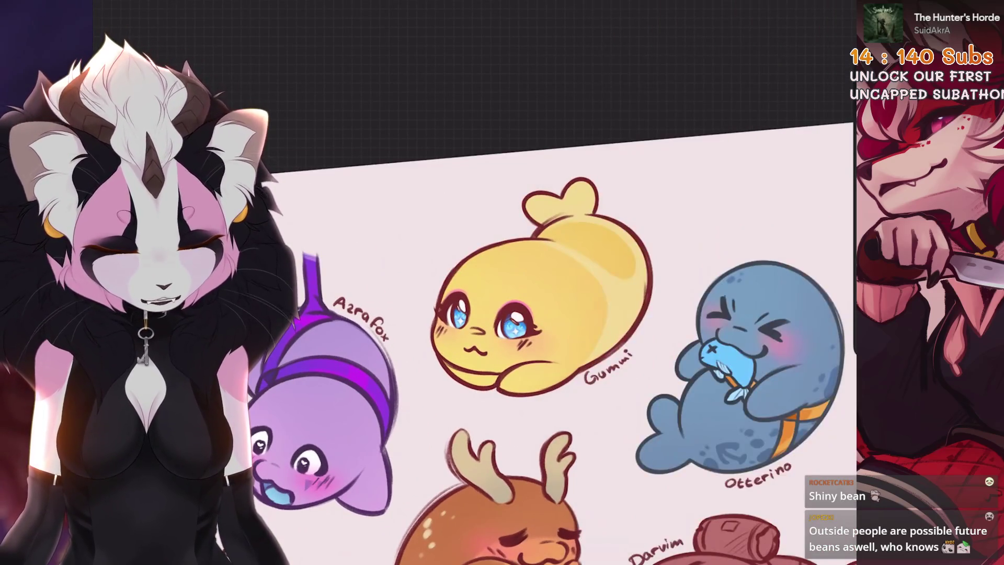
scroll(554, 324, down, 3)
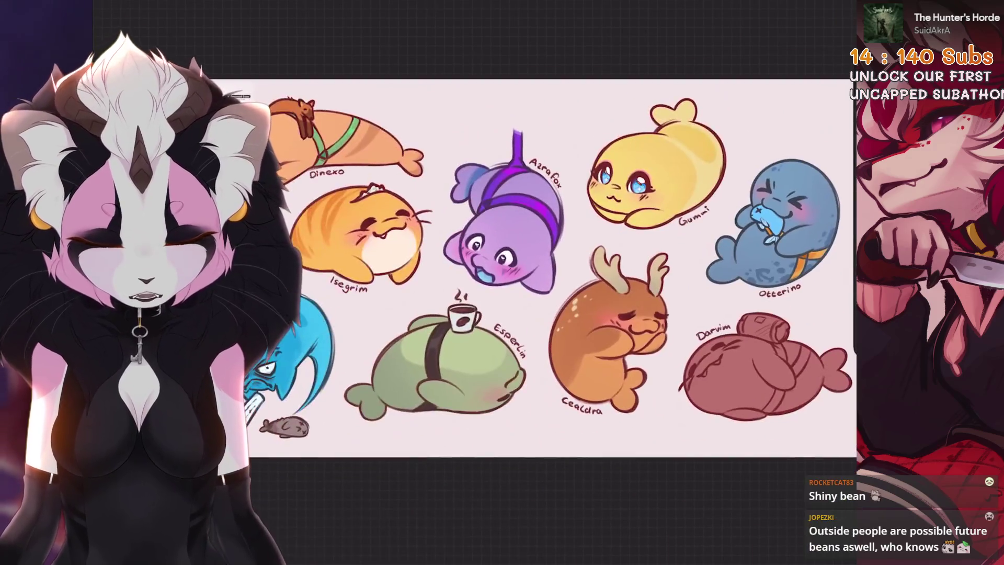
On Layer 59, apply Hue, Saturation, Brightness with 55% saturation and 47% brightness
mouse_move(627, 210)
mouse_down()
mouse_move(654, 271)
mouse_move(643, 340)
mouse_move(601, 398)
mouse_move(549, 434)
mouse_up()
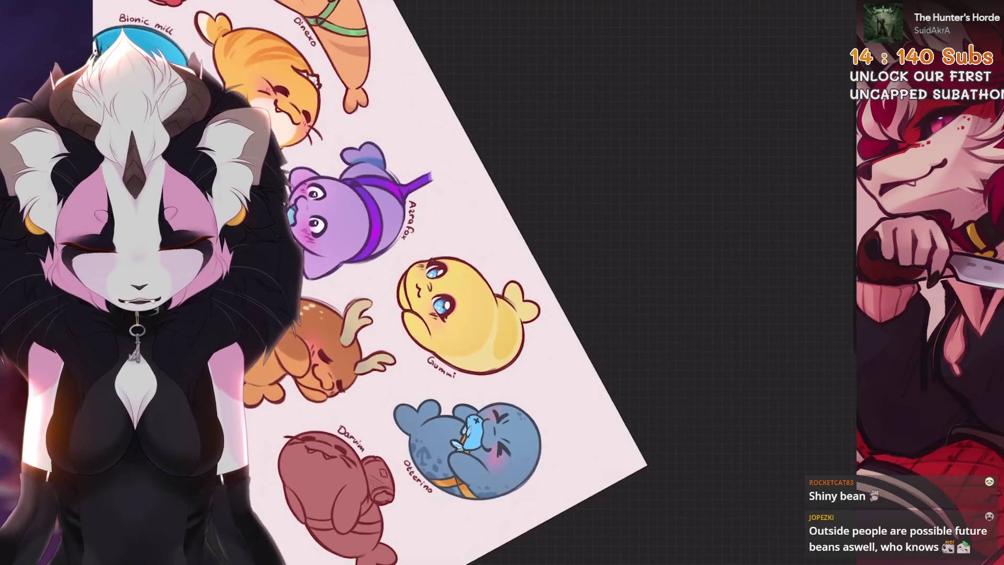
scroll(732, 209, up, 2)
click(728, 81)
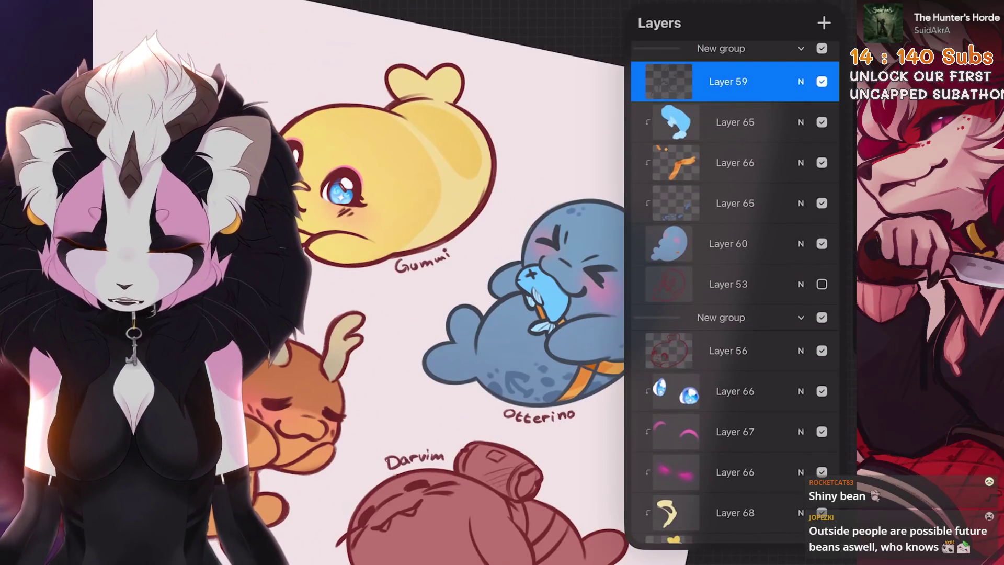
click(151, 10)
click(178, 45)
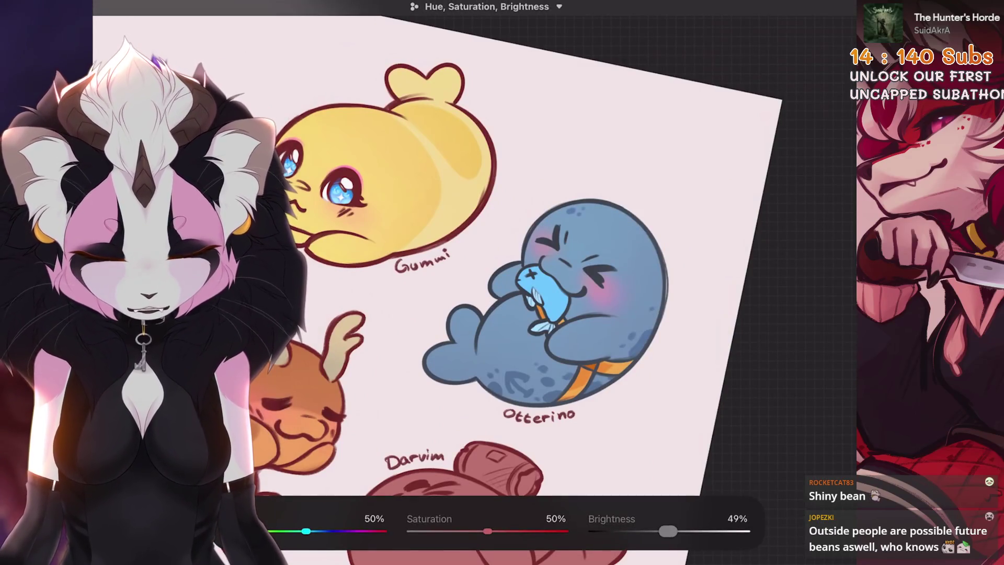
drag(668, 532, 665, 532)
drag(487, 531, 495, 531)
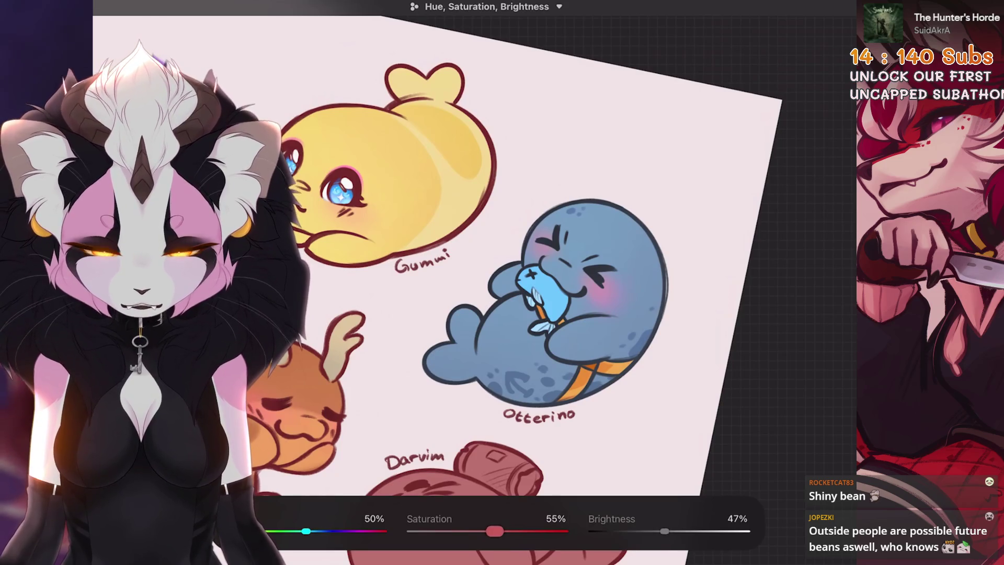
key(Return)
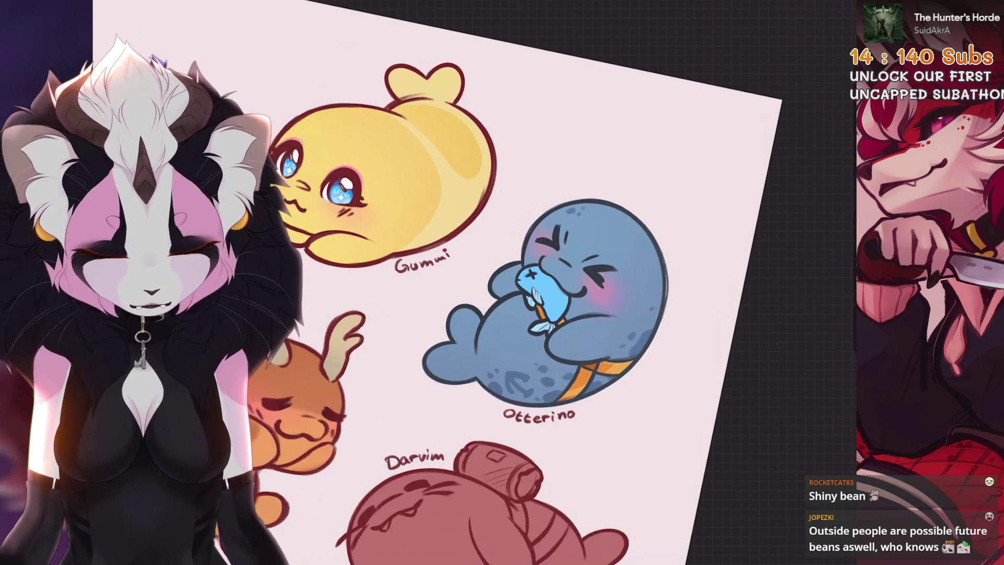
On Layer 56, choose a darker blue and repaint Gummi's eye outline
key(l)
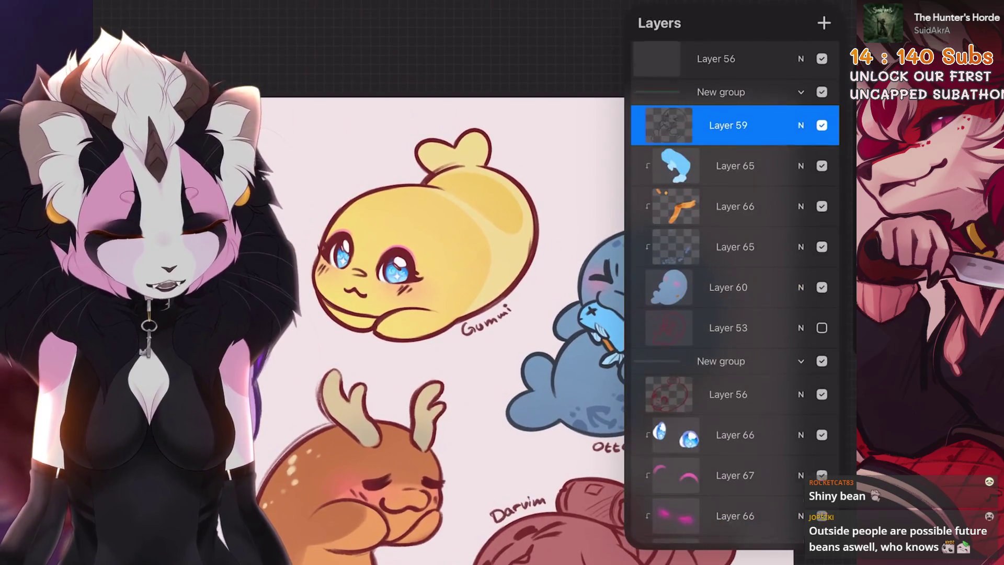
scroll(735, 314, down, 2)
click(727, 272)
scroll(419, 261, up, 3)
click(821, 6)
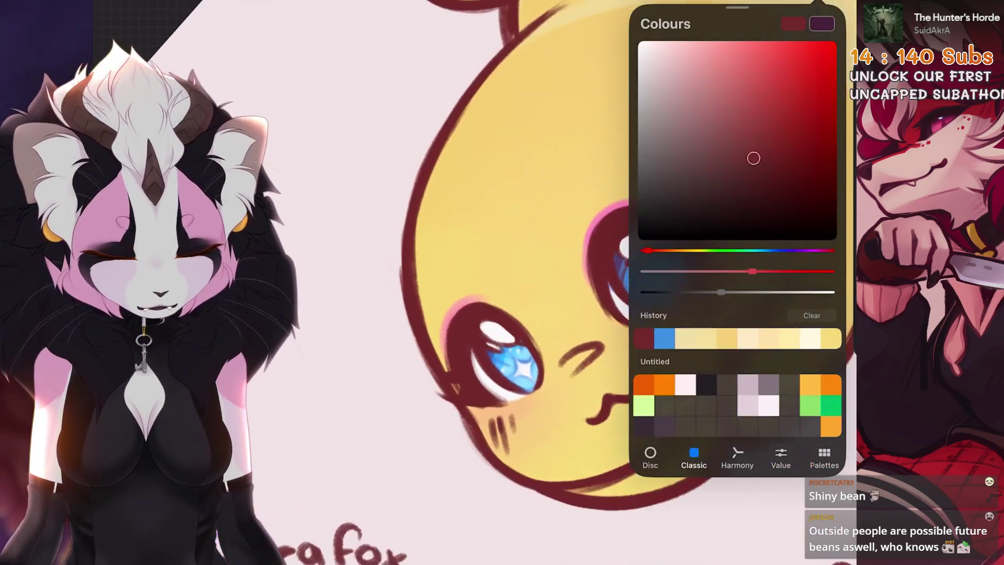
click(664, 338)
click(822, 6)
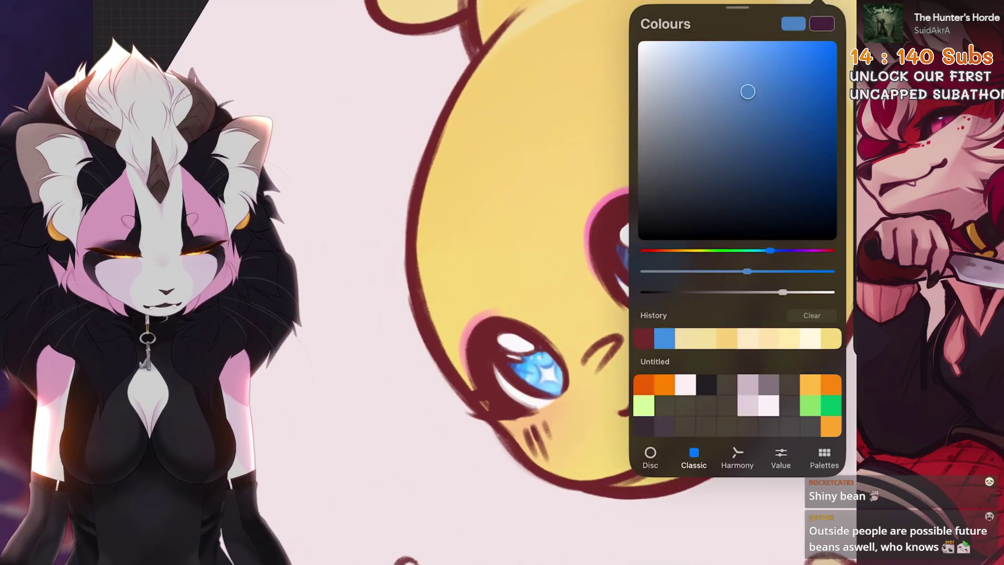
mouse_move(748, 91)
mouse_down()
mouse_move(758, 134)
mouse_move(713, 162)
mouse_up()
click(822, 6)
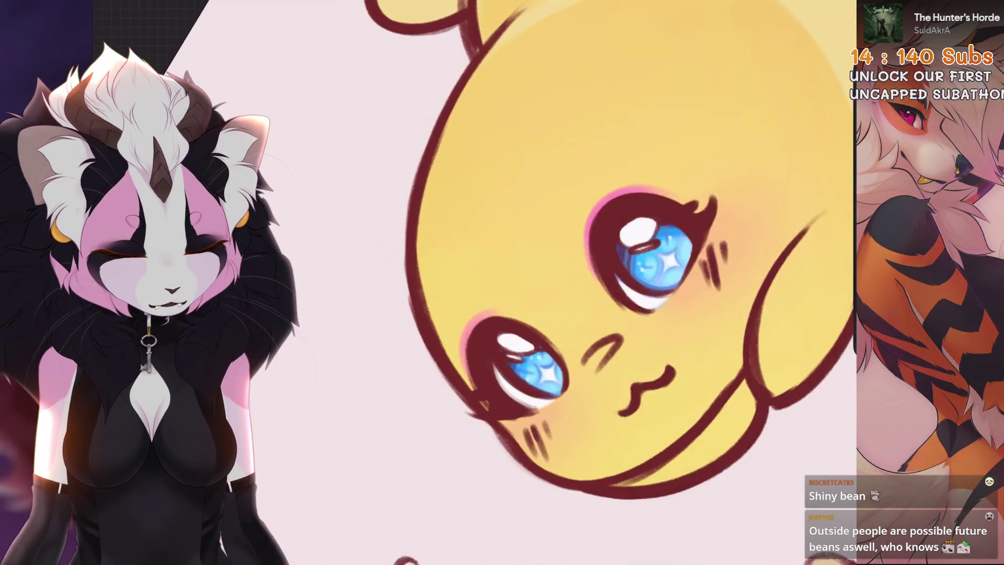
drag(821, 6, 653, 209)
scroll(575, 262, down, 2)
Switch to a darker red, sample Gummi's upper eye colour, and reset the view
click(821, 7)
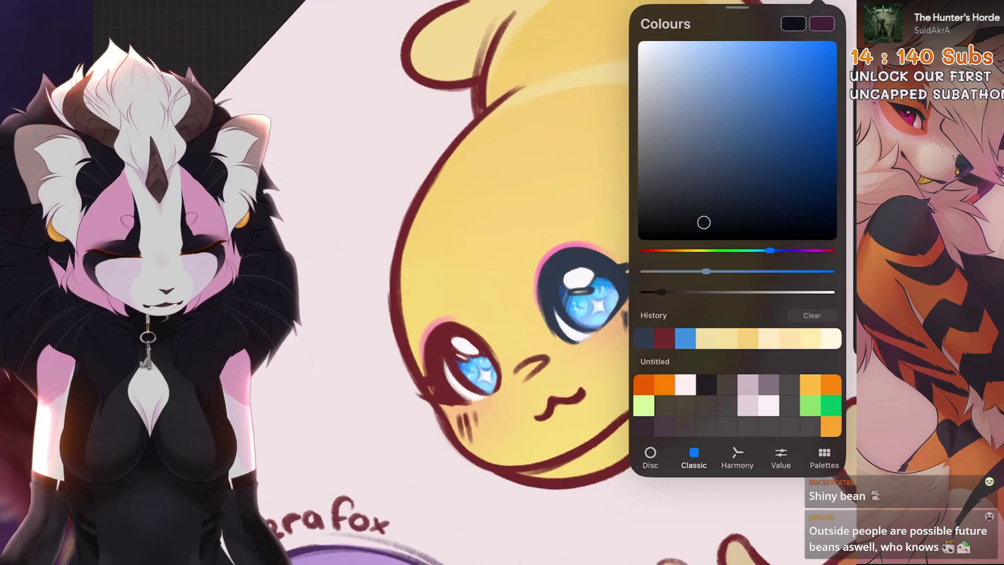
click(664, 338)
click(822, 6)
click(822, 6)
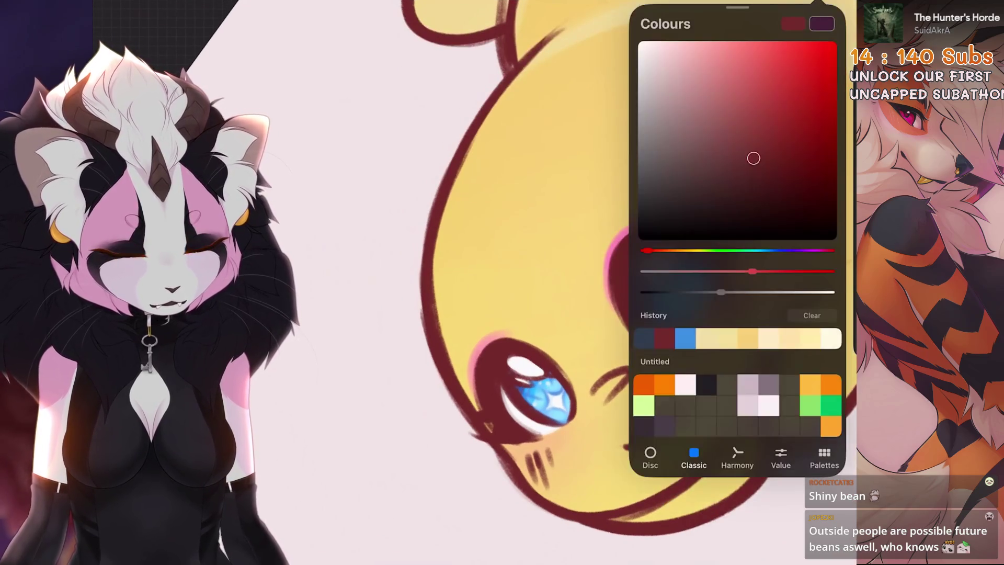
drag(753, 158, 748, 187)
click(821, 6)
scroll(576, 262, down, 2)
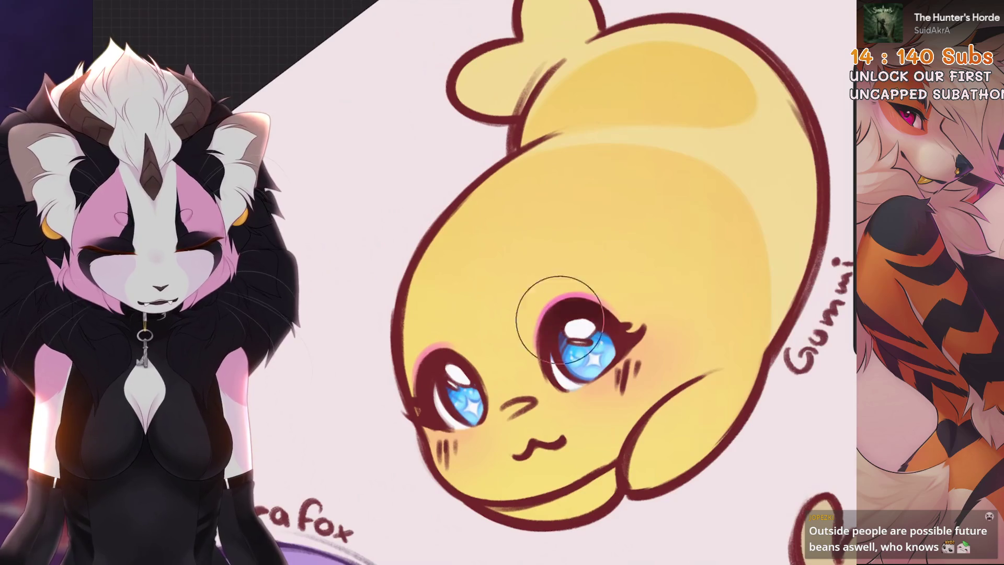
mouse_move(559, 319)
mouse_down()
mouse_move(471, 236)
mouse_move(440, 293)
mouse_up()
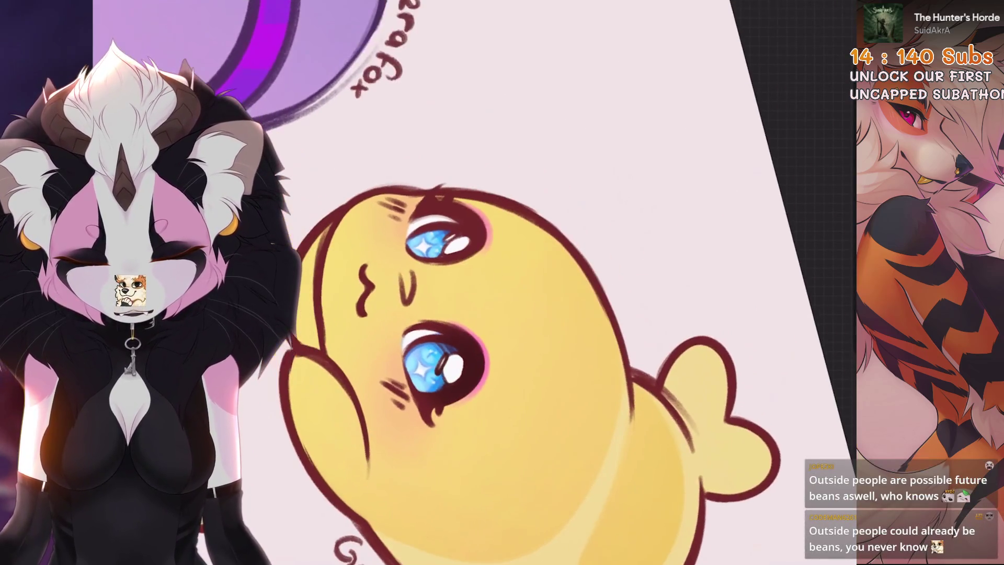
click(442, 243)
scroll(471, 261, down, 3)
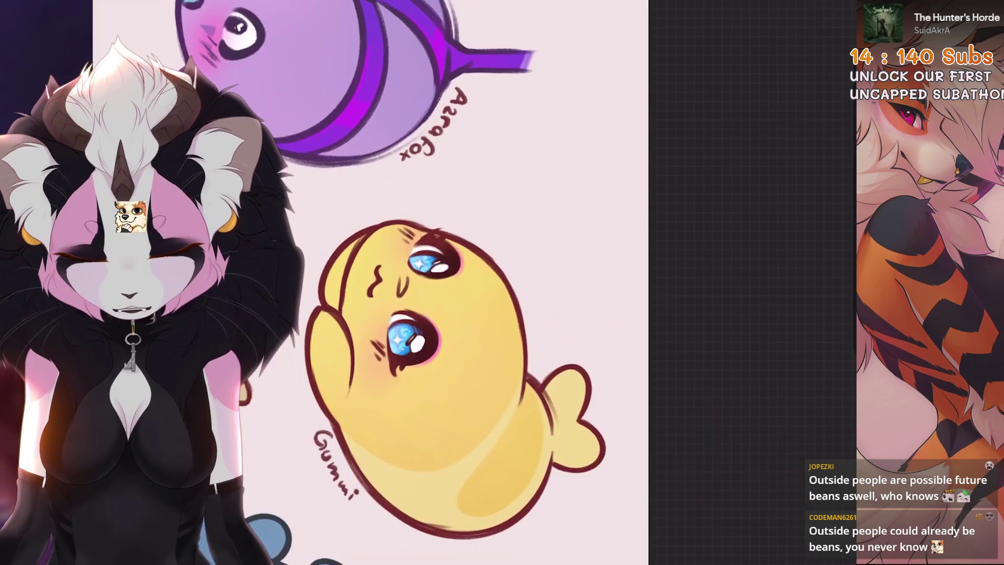
key(ctrl+0)
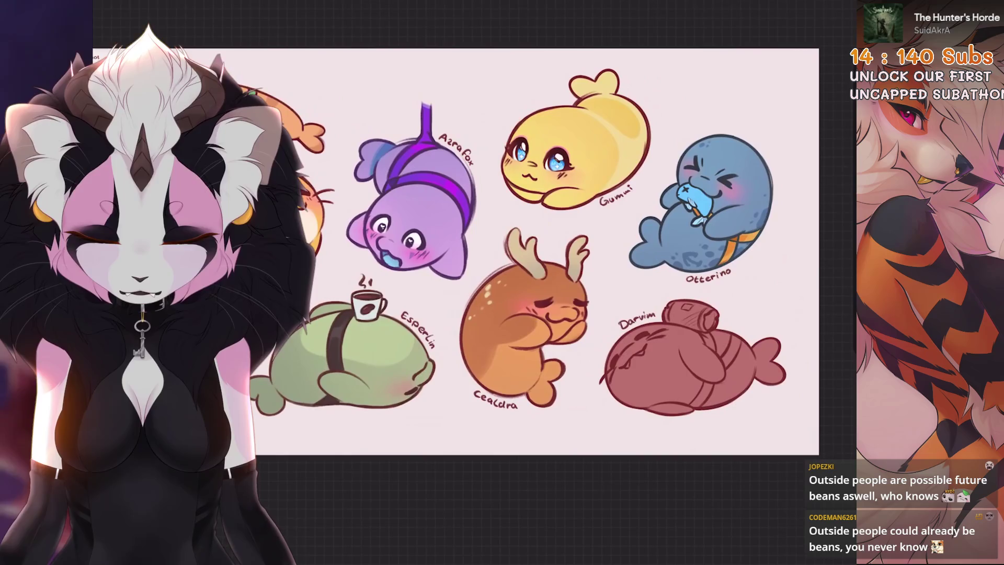
scroll(523, 236, up, 5)
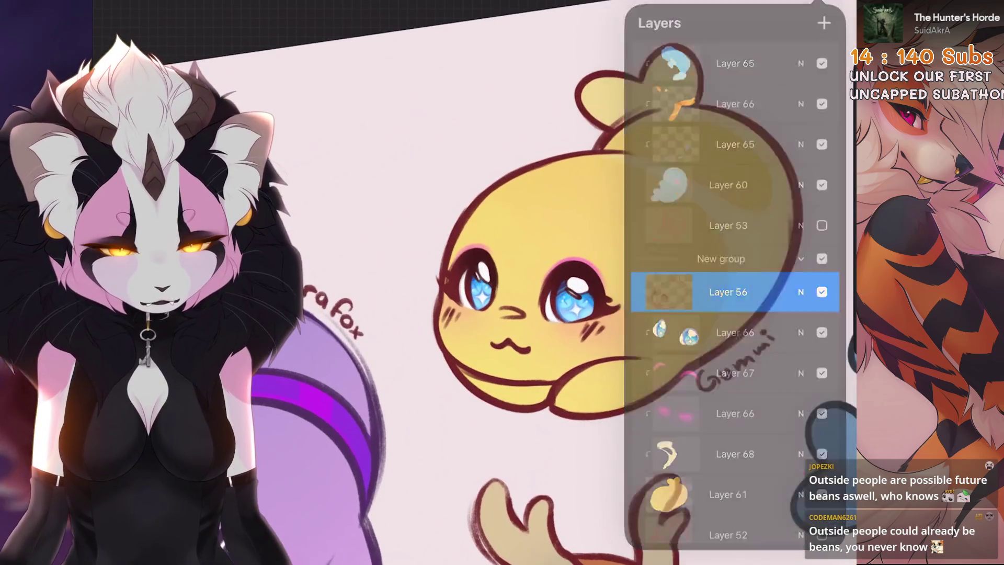
key(bracketright)
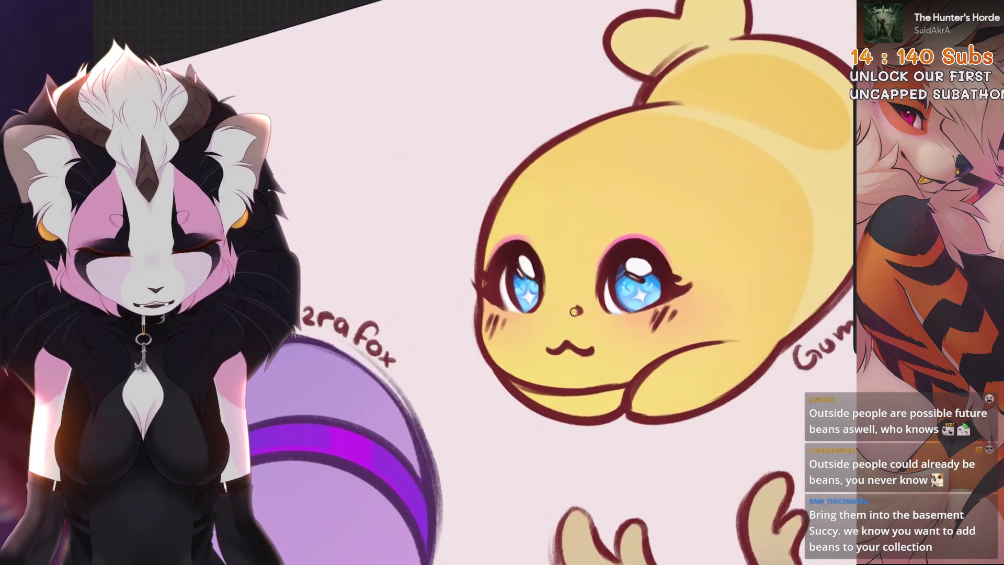
key(ctrl+0)
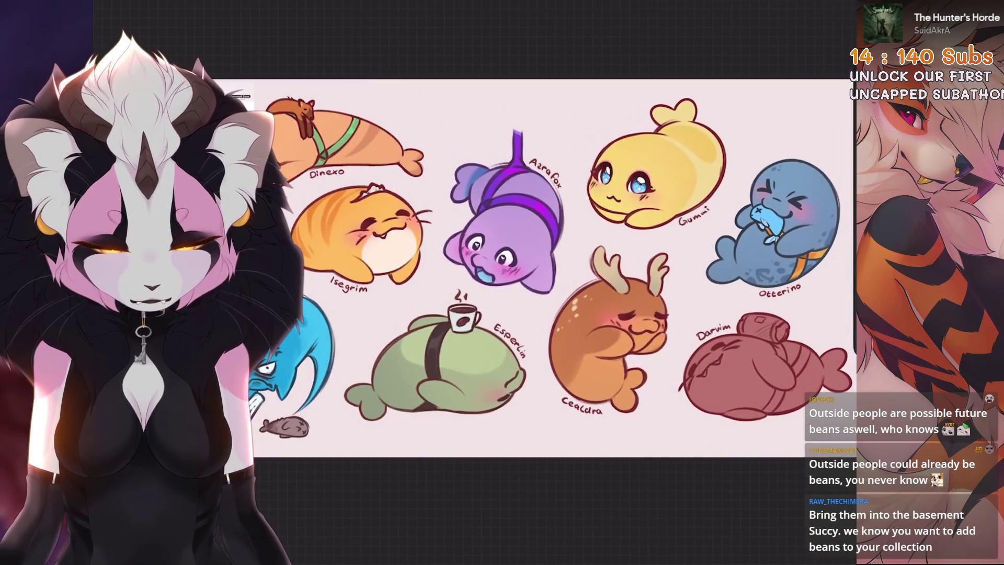
scroll(654, 178, up, 6)
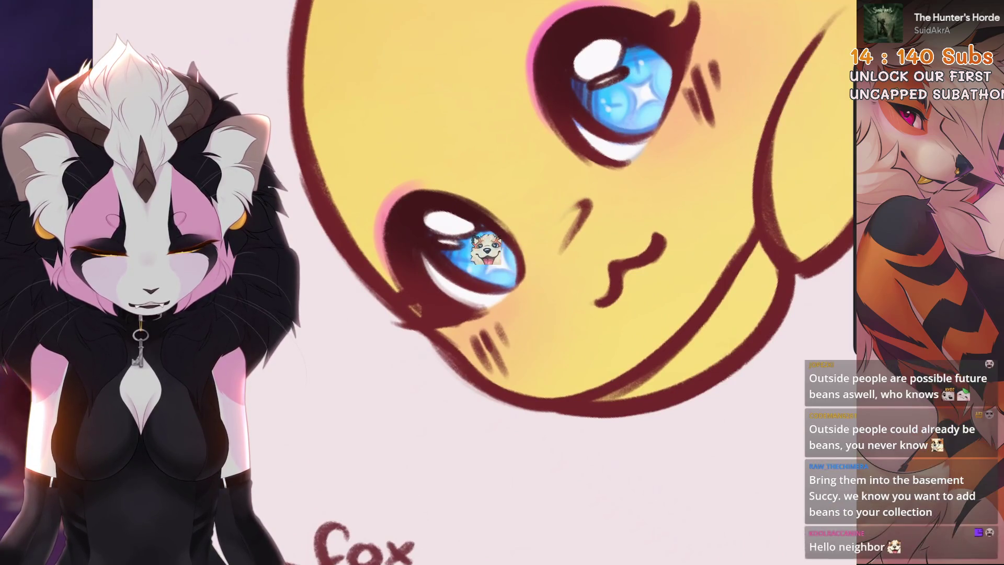
scroll(576, 282, down, 5)
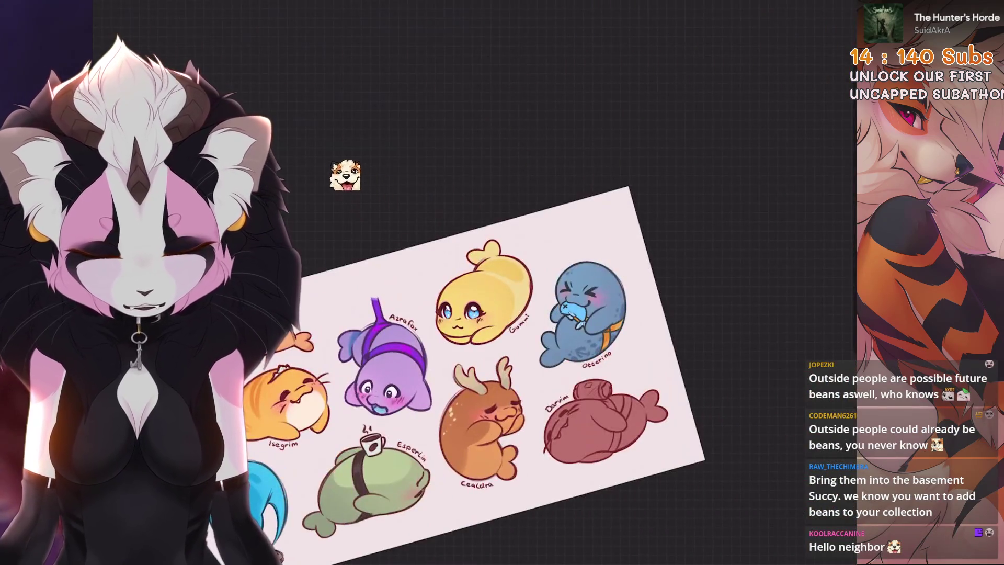
scroll(484, 314, up, 6)
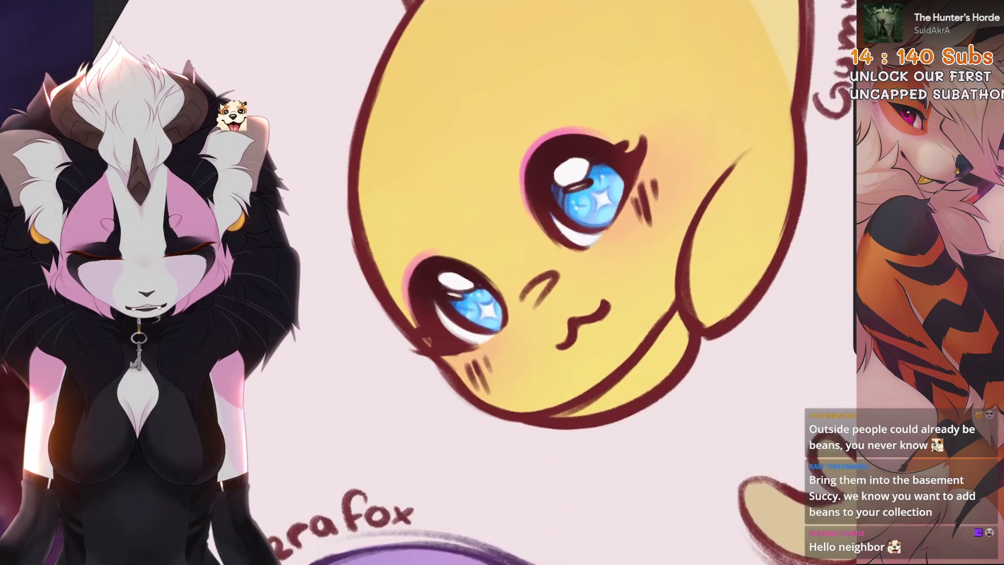
scroll(549, 291, down, 5)
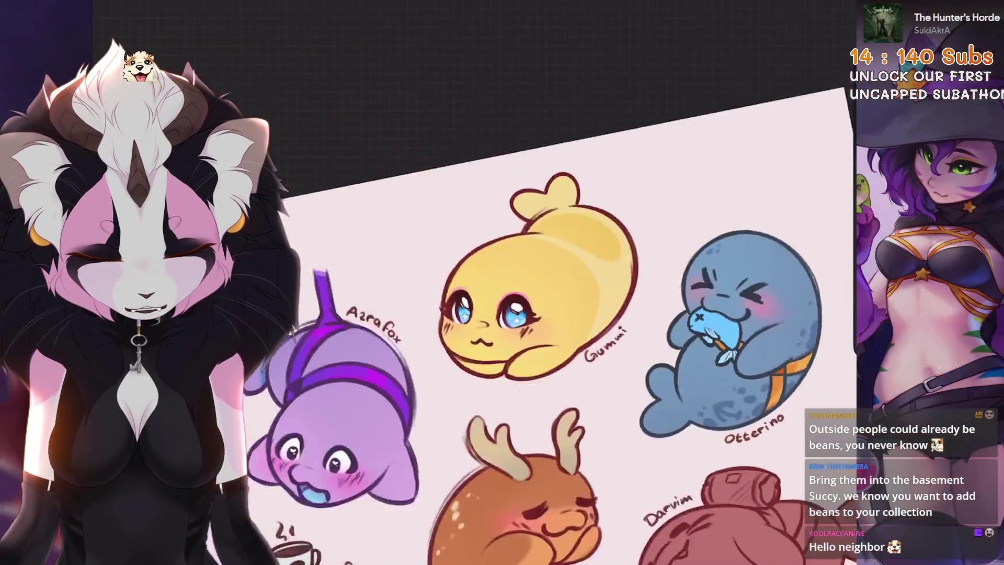
scroll(523, 282, down, 5)
scroll(523, 282, up, 5)
key(ctrl+z)
scroll(523, 282, down, 2)
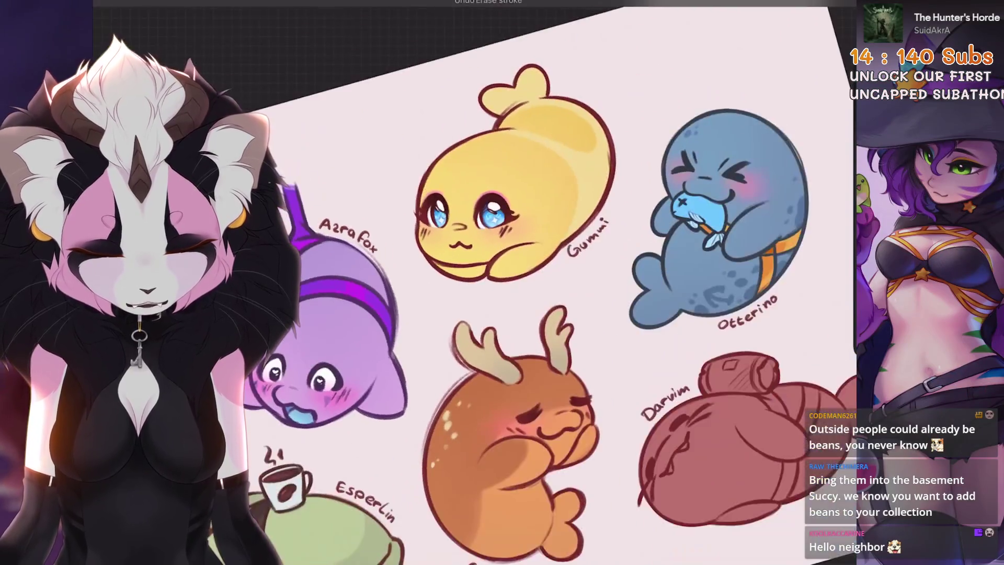
key(ctrl+0)
scroll(549, 246, up, 1)
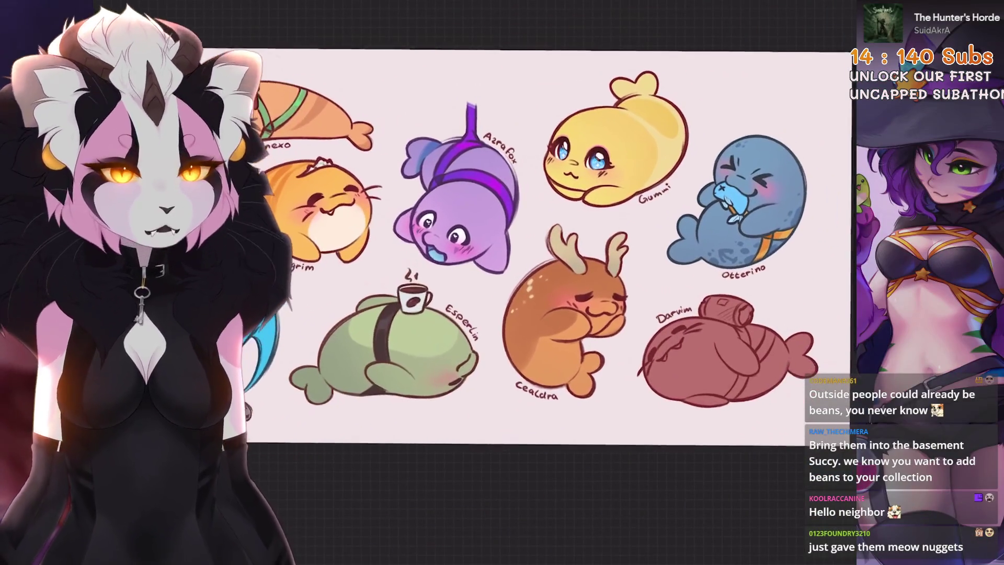
scroll(523, 251, down, 1)
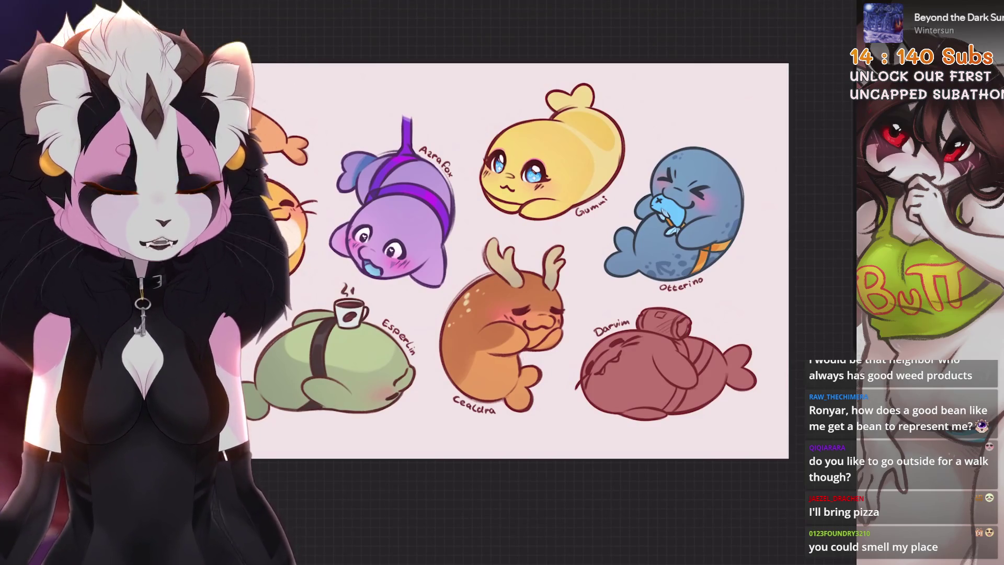
Raise Layer 56's brightness to 52% with Hue, Saturation, Brightness
key(l)
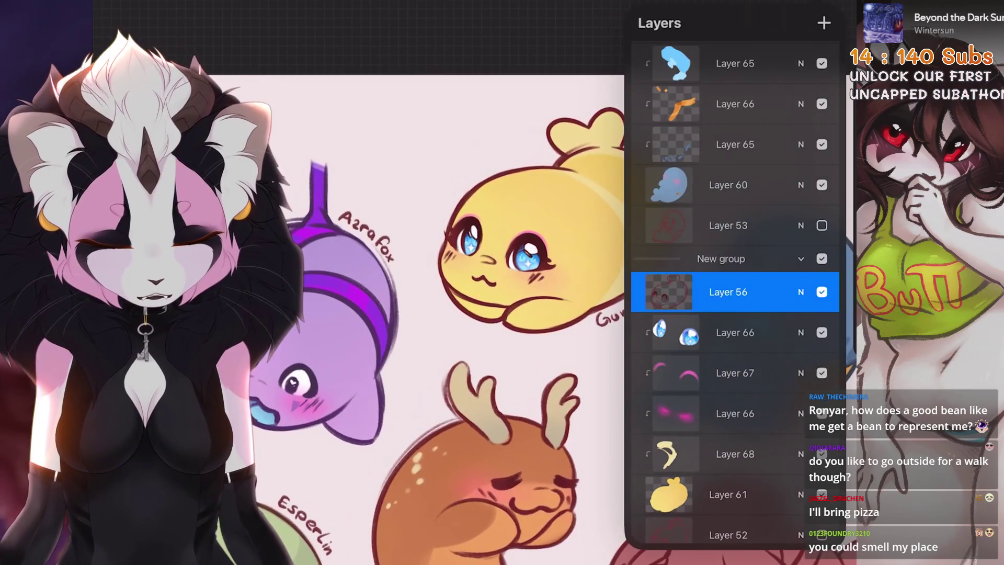
key(ctrl+u)
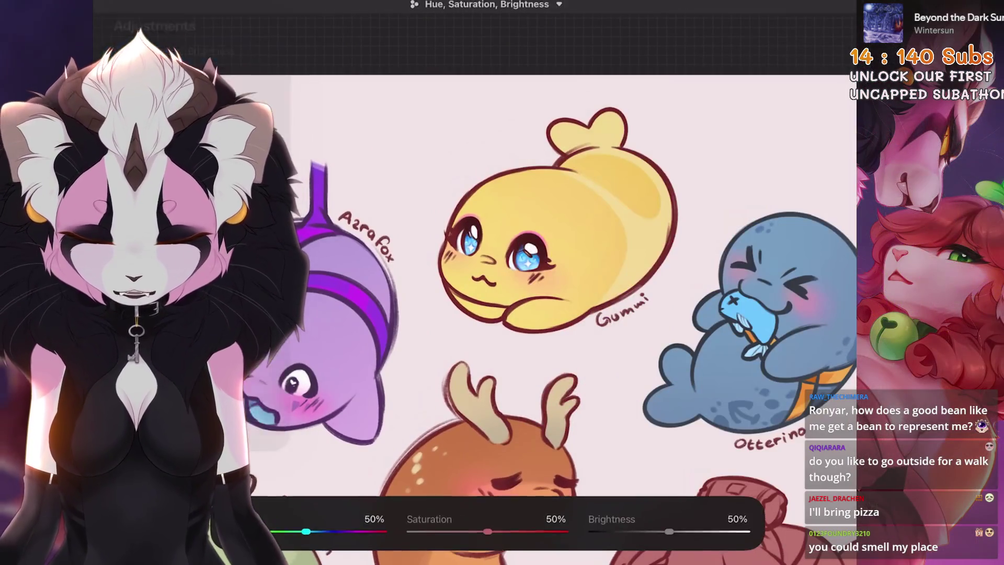
drag(669, 531, 673, 531)
key(Return)
Fit the whole seal sheet in view and undo the brightness change to compare
key(ctrl+0)
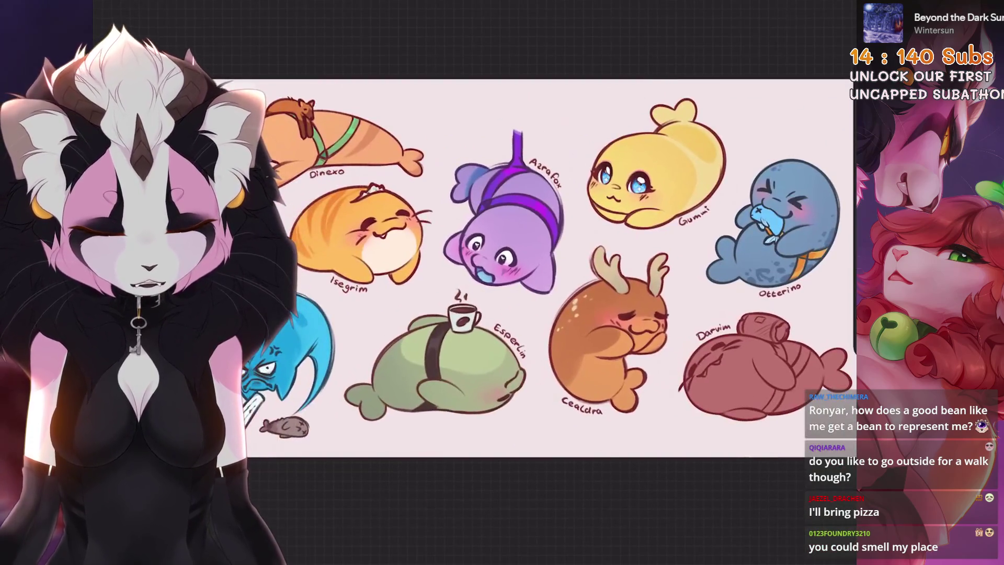
scroll(523, 272, right, 5)
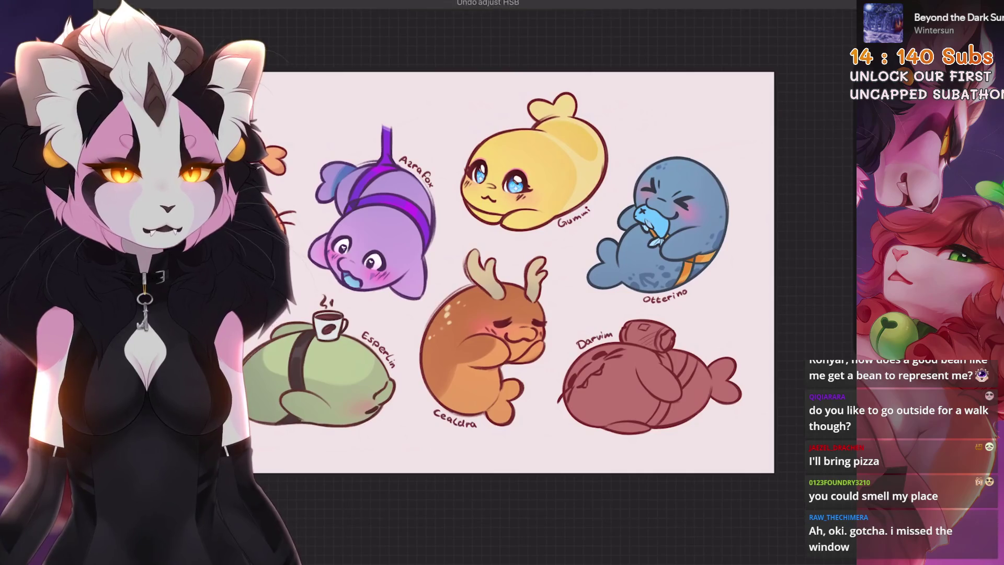
key(ctrl+z)
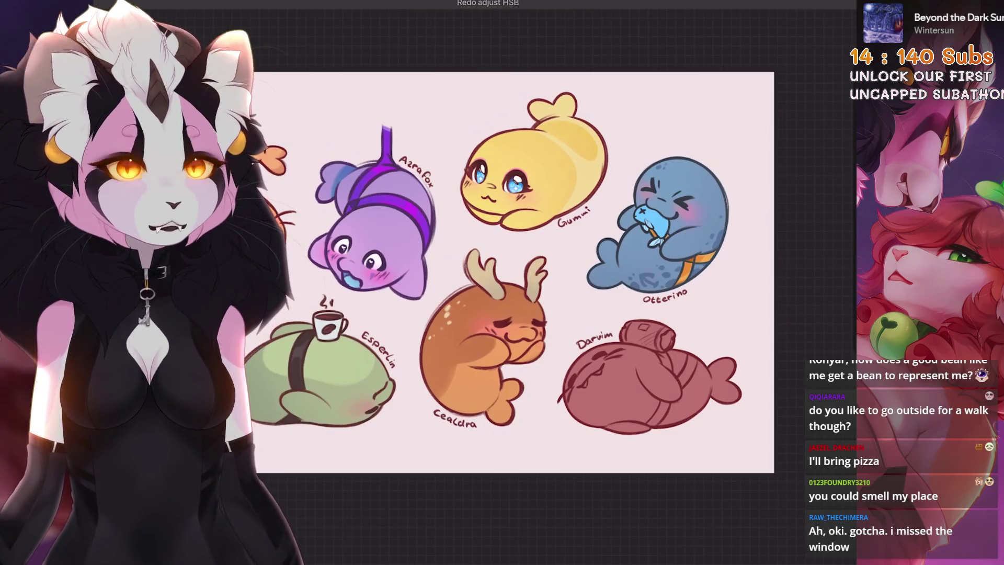
scroll(523, 272, up, 3)
Show the Darvim reference sheet (Layer 48) and move it near the top of the layer stack
key(l)
scroll(471, 261, down, 2)
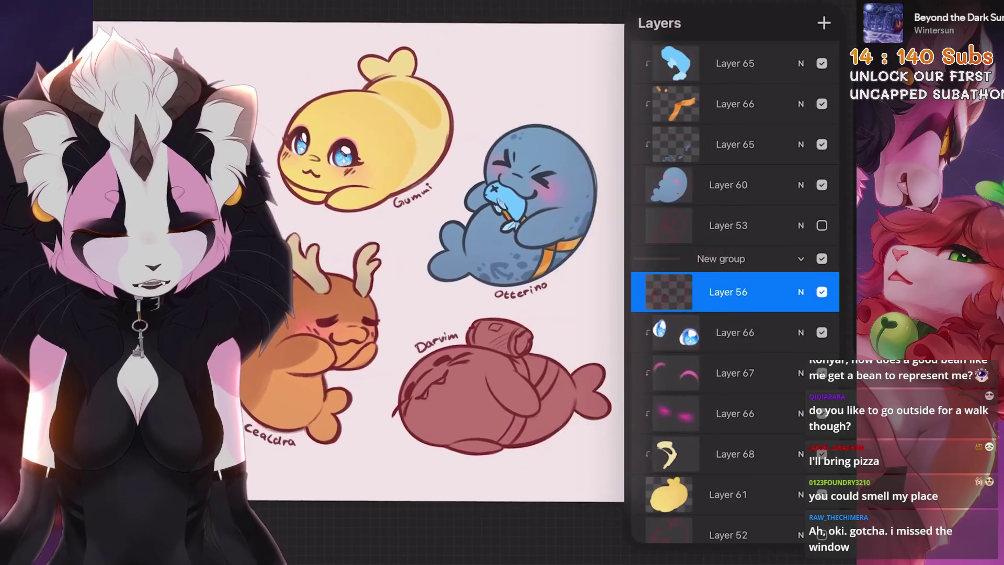
scroll(366, 262, up, 2)
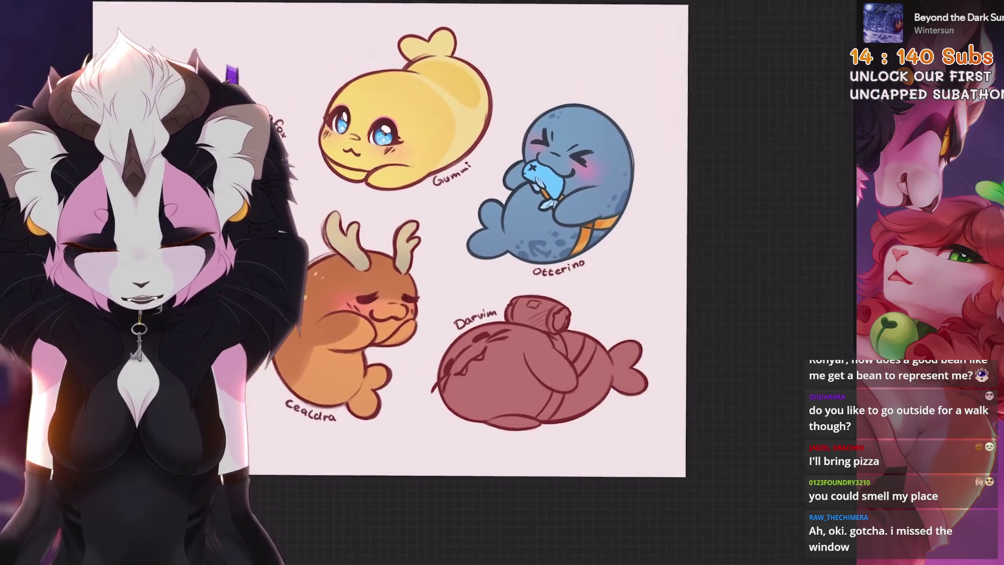
scroll(733, 262, up, 3)
click(801, 99)
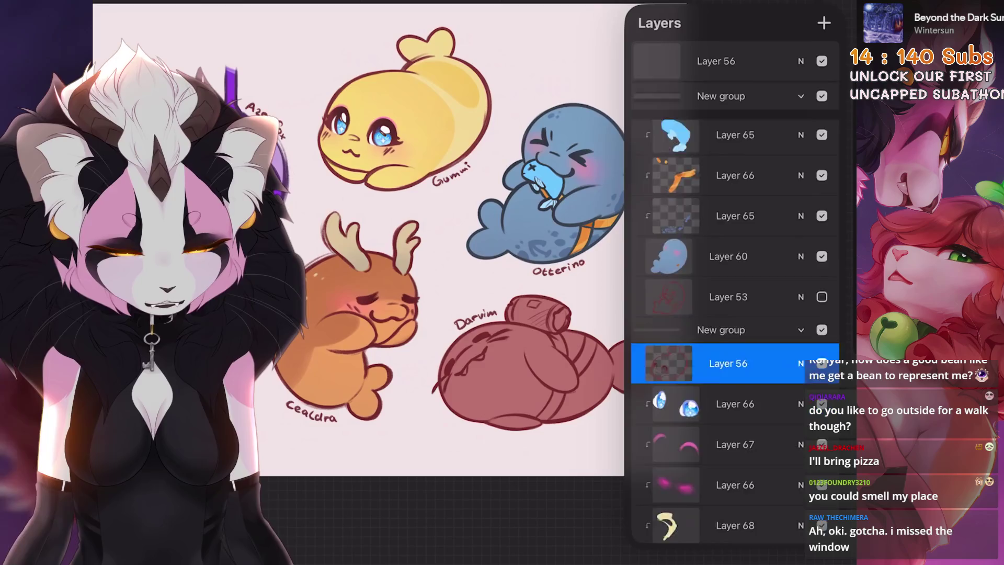
click(801, 146)
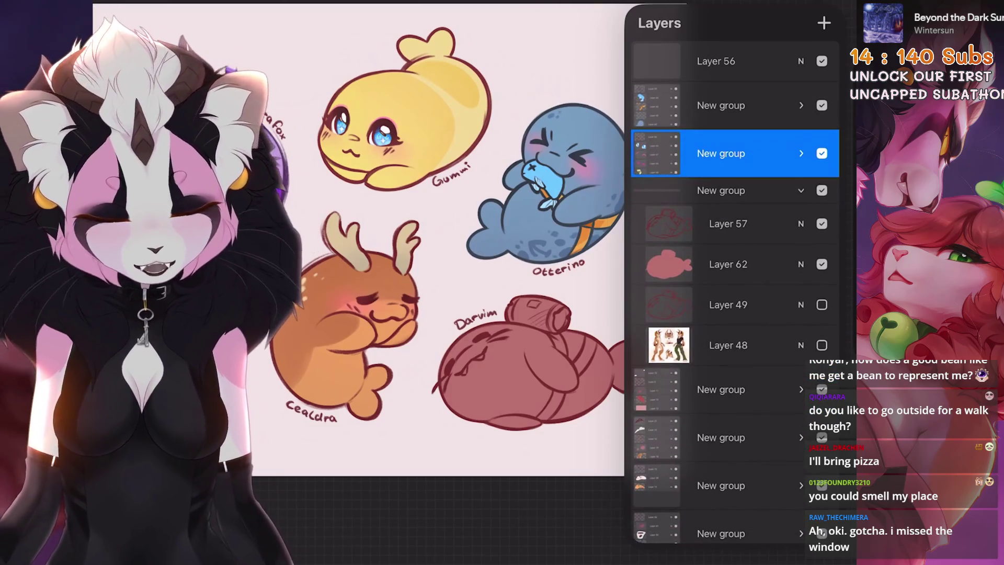
click(728, 264)
click(821, 345)
scroll(366, 261, up, 3)
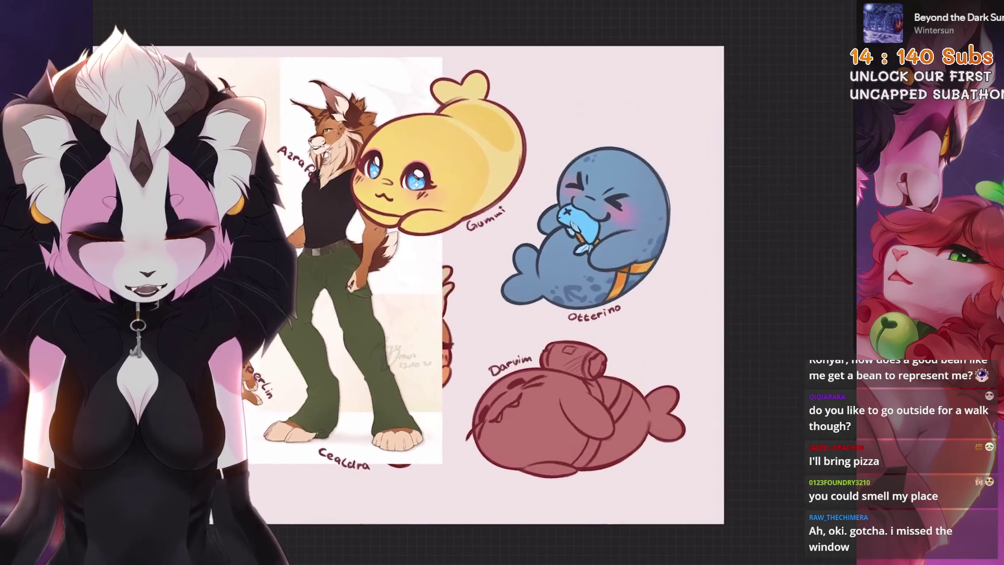
click(728, 345)
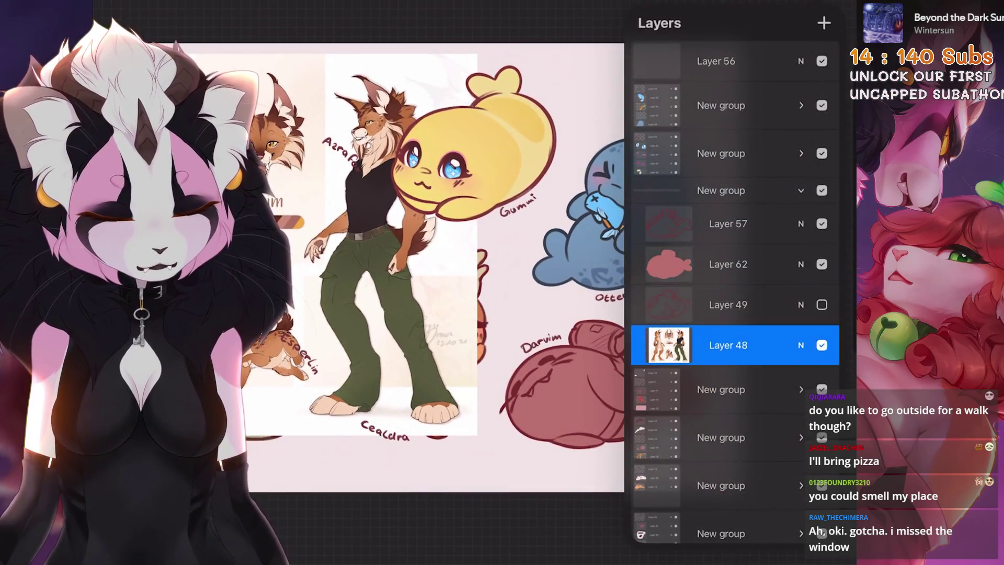
mouse_move(728, 345)
mouse_down()
mouse_move(738, 257)
mouse_move(732, 157)
mouse_move(716, 102)
mouse_move(764, 41)
mouse_move(753, 58)
mouse_up()
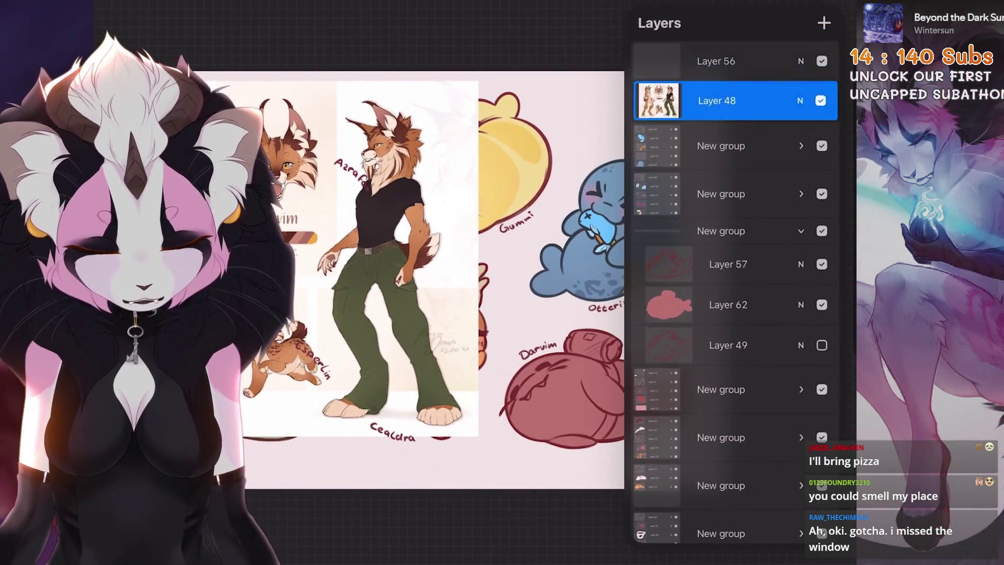
Add a new layer above Darvim's colour base and clip it as a Clipping Mask
click(728, 304)
click(825, 23)
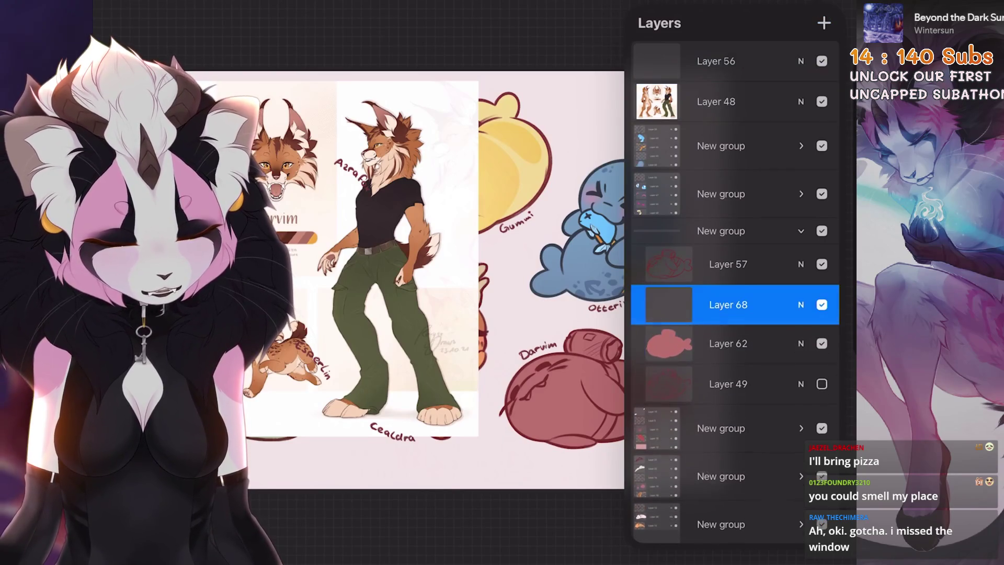
click(735, 304)
click(565, 340)
Sample the orange from the reference and ColorDrop it onto the Darvim seal
scroll(533, 317, up, 3)
click(534, 318)
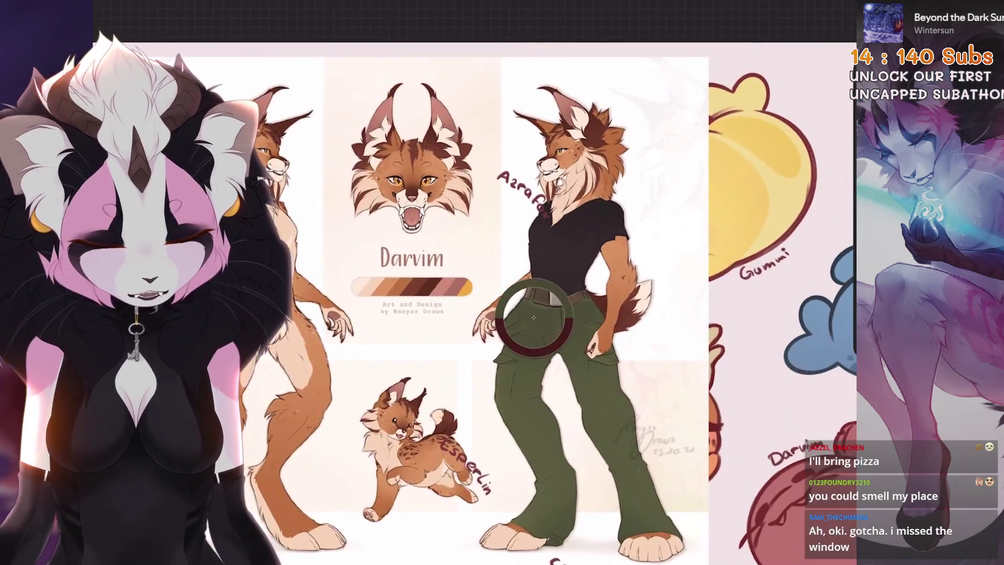
drag(533, 318, 382, 289)
scroll(419, 261, down, 3)
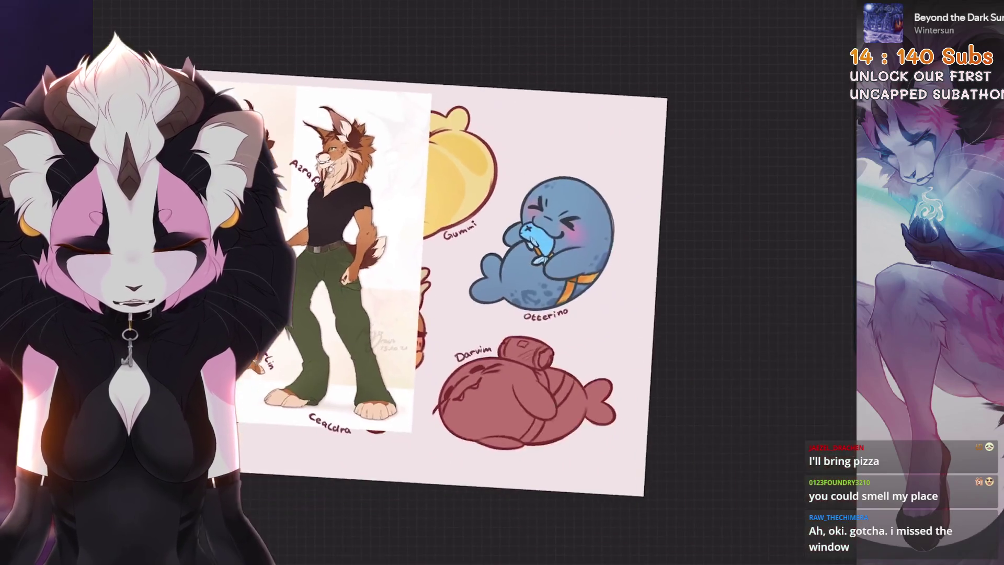
drag(989, 13, 434, 319)
Add another layer clipped to the orange fill and bring Darvim back into view
scroll(418, 262, up, 3)
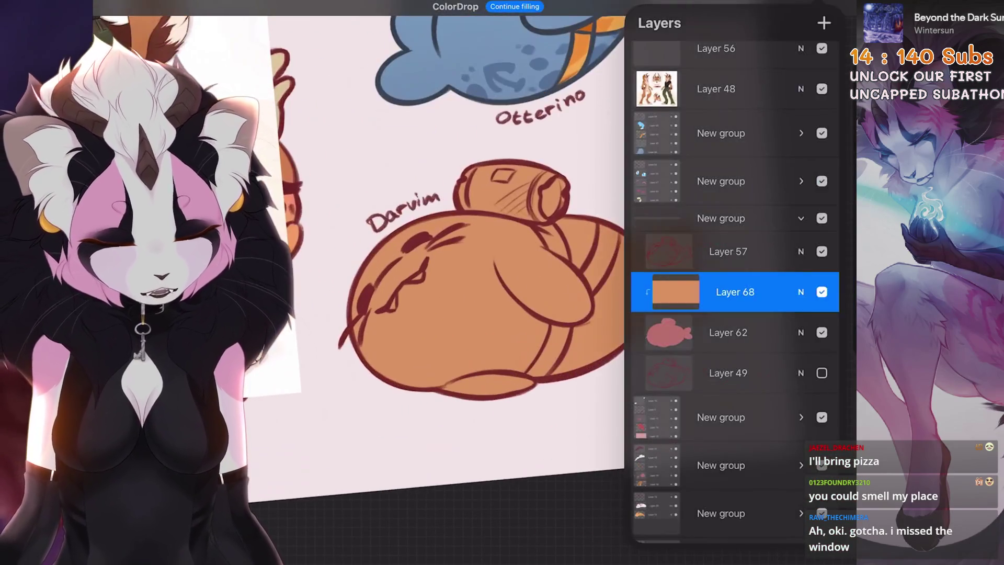
click(825, 23)
click(728, 292)
click(557, 325)
scroll(418, 262, down, 3)
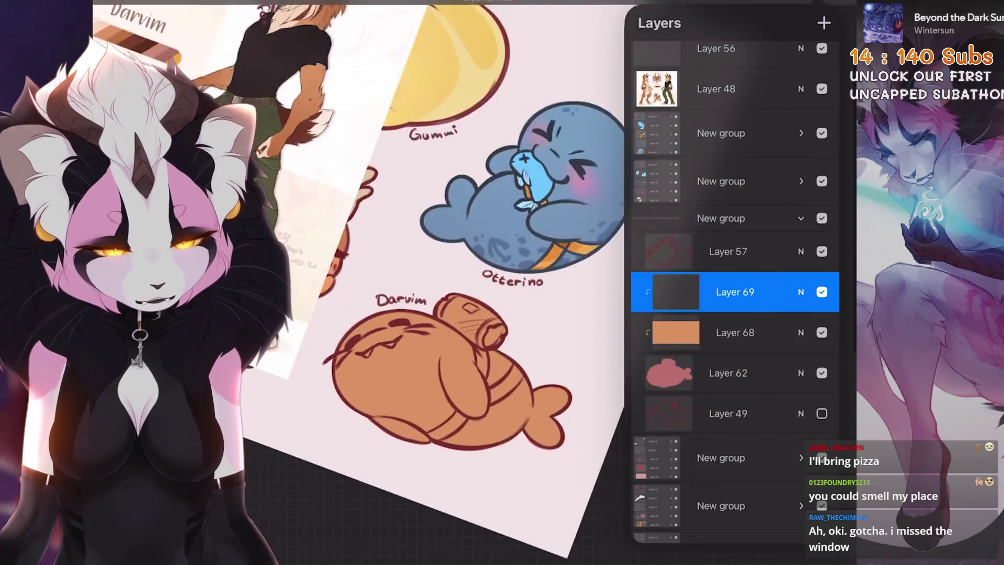
scroll(523, 262, up, 5)
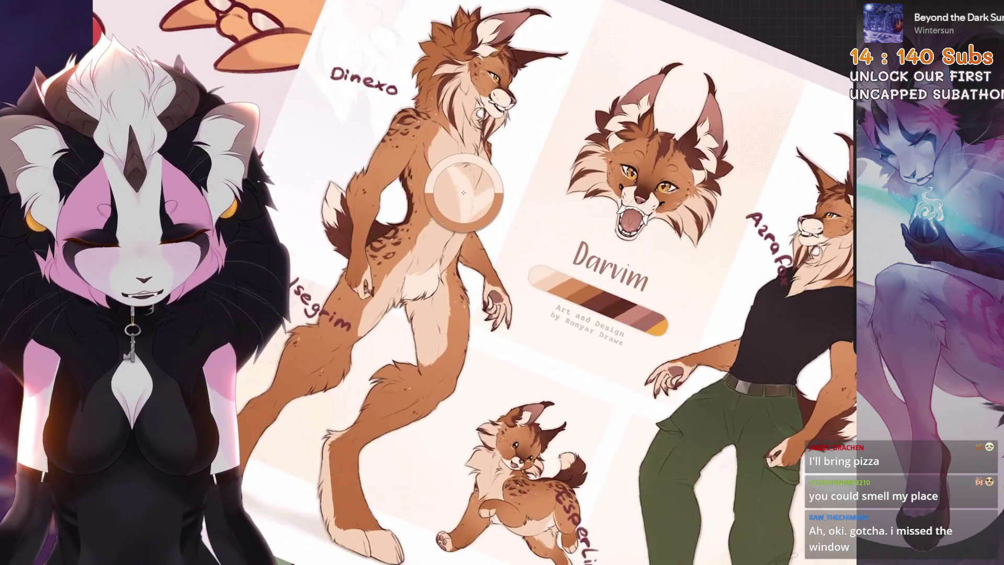
drag(470, 366, 340, 183)
Choose the Little Collection > Fine Liner brush
click(764, 7)
scroll(355, 324, up, 5)
click(628, 76)
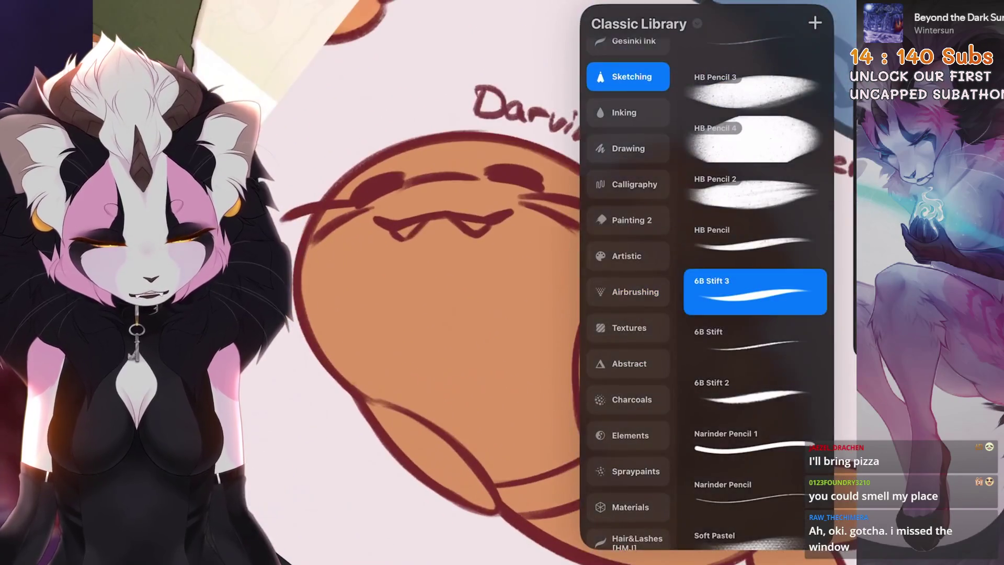
scroll(627, 261, up, 2)
scroll(627, 314, up, 2)
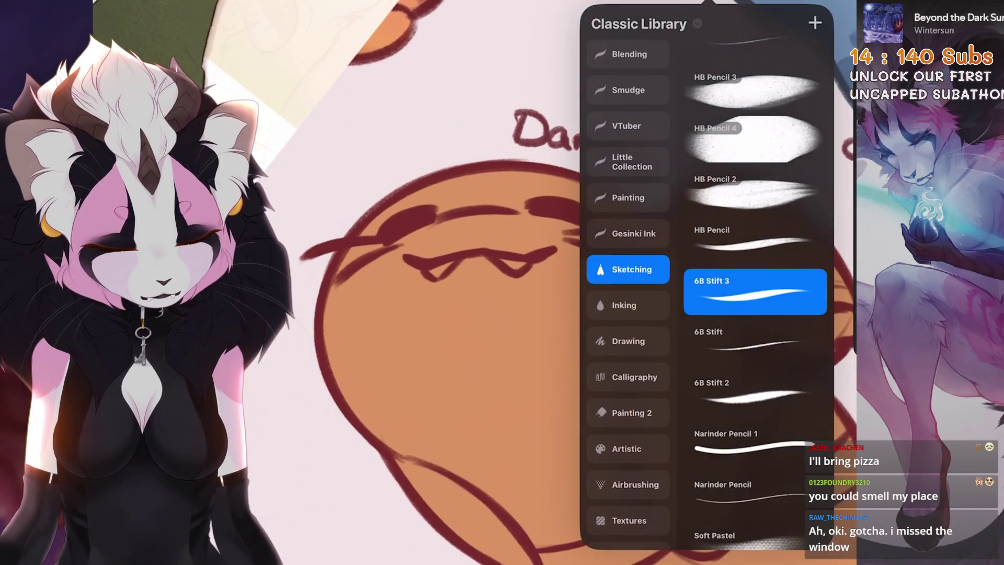
click(627, 199)
drag(418, 313, 419, 261)
click(628, 237)
click(753, 112)
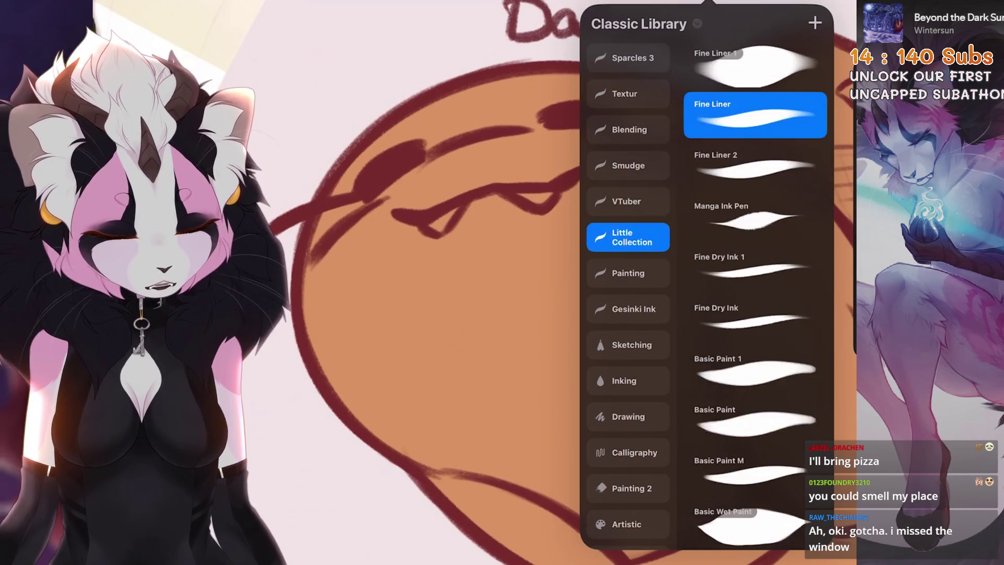
click(418, 313)
Paint cream strokes forming a V marking on Darvim's belly, undoing the last stroke
drag(471, 314, 445, 288)
drag(567, 246, 523, 398)
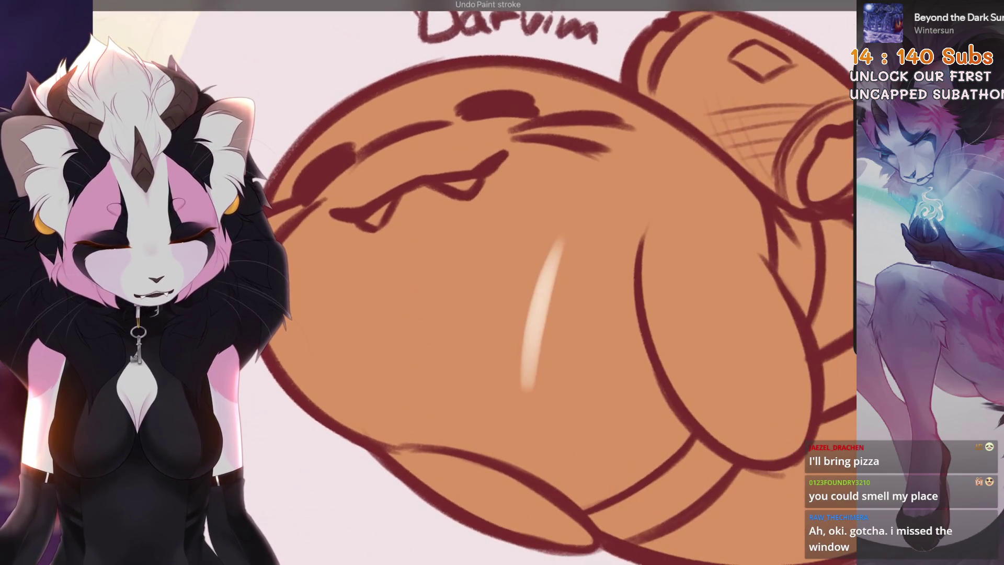
drag(565, 245, 523, 398)
drag(544, 277, 523, 376)
scroll(538, 299, up, 3)
mouse_move(570, 243)
mouse_down()
mouse_move(497, 366)
mouse_move(576, 240)
mouse_move(526, 339)
mouse_up()
key(ctrl+z)
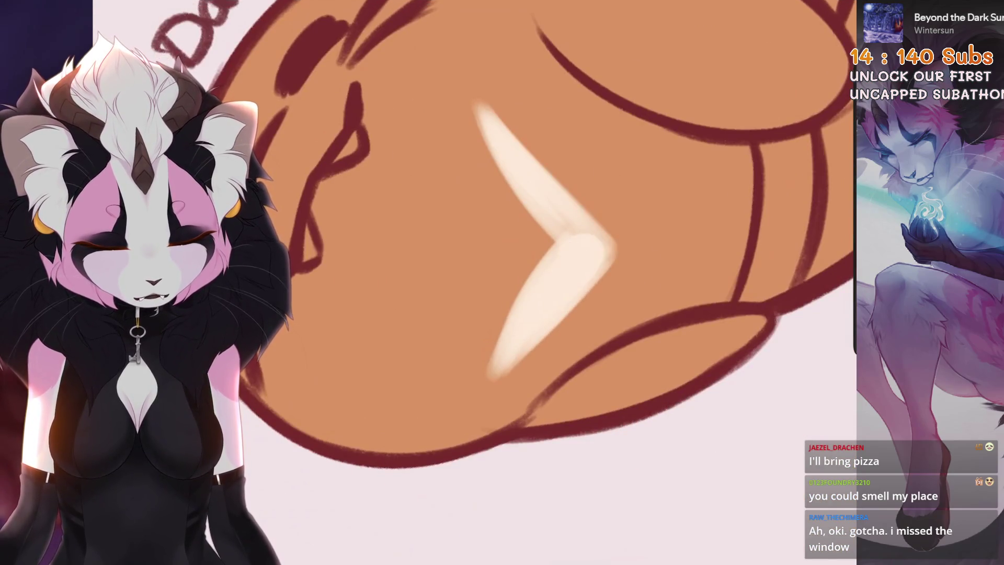
Repaint the V's lower arm and touch up the marking's left edge, undoing a stray erase
scroll(526, 338, down, 3)
mouse_move(484, 297)
mouse_down()
mouse_move(462, 383)
mouse_move(476, 397)
mouse_move(497, 366)
mouse_up()
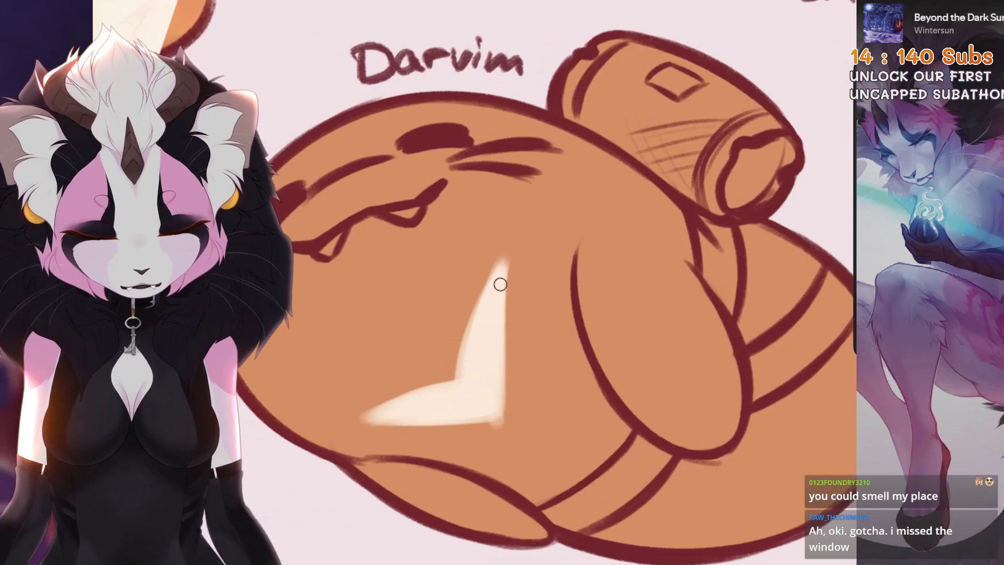
drag(503, 429, 505, 270)
scroll(460, 485, up, 3)
drag(455, 382, 538, 282)
scroll(538, 282, down, 3)
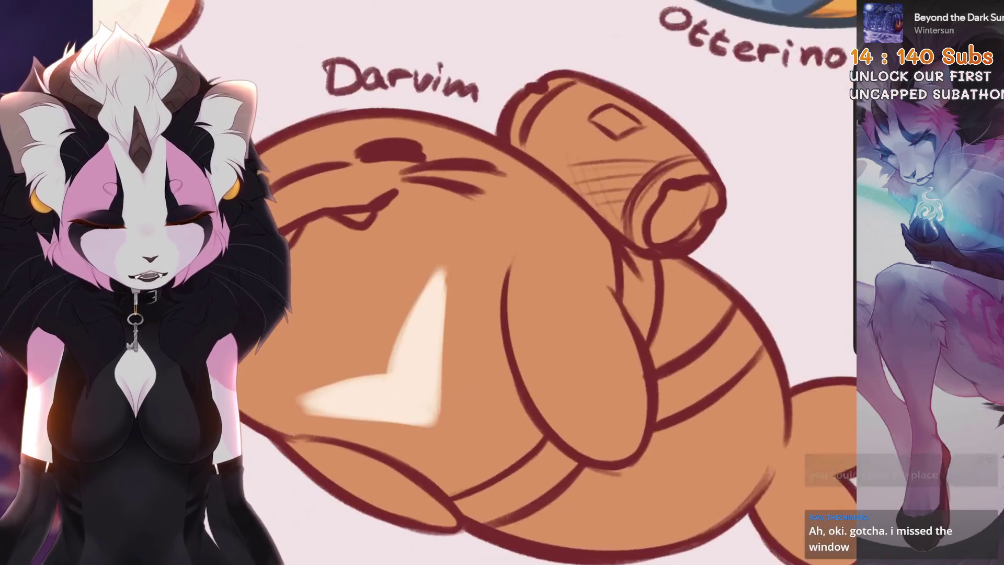
scroll(455, 262, up, 3)
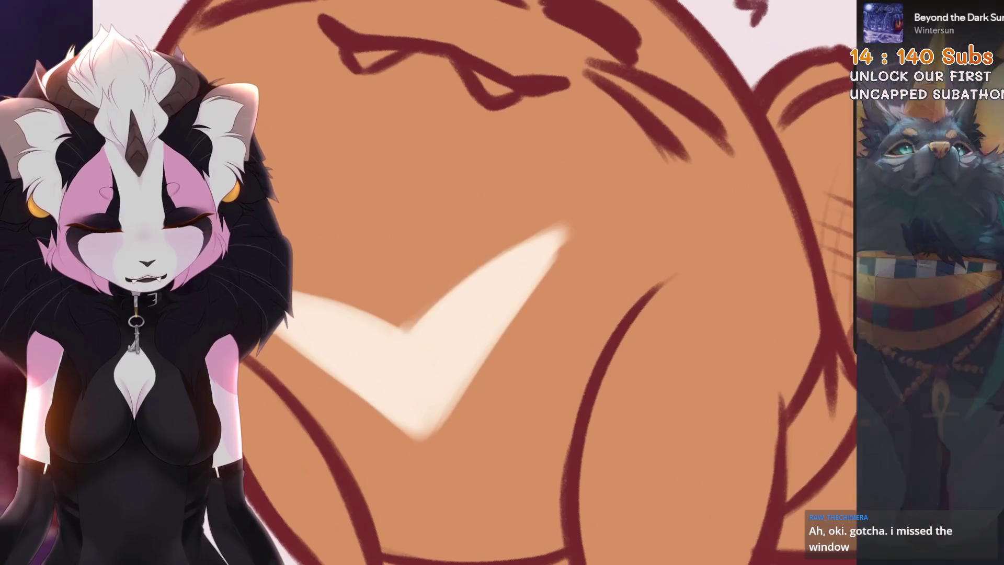
drag(456, 262, 502, 246)
scroll(456, 262, down, 2)
key(ctrl+z)
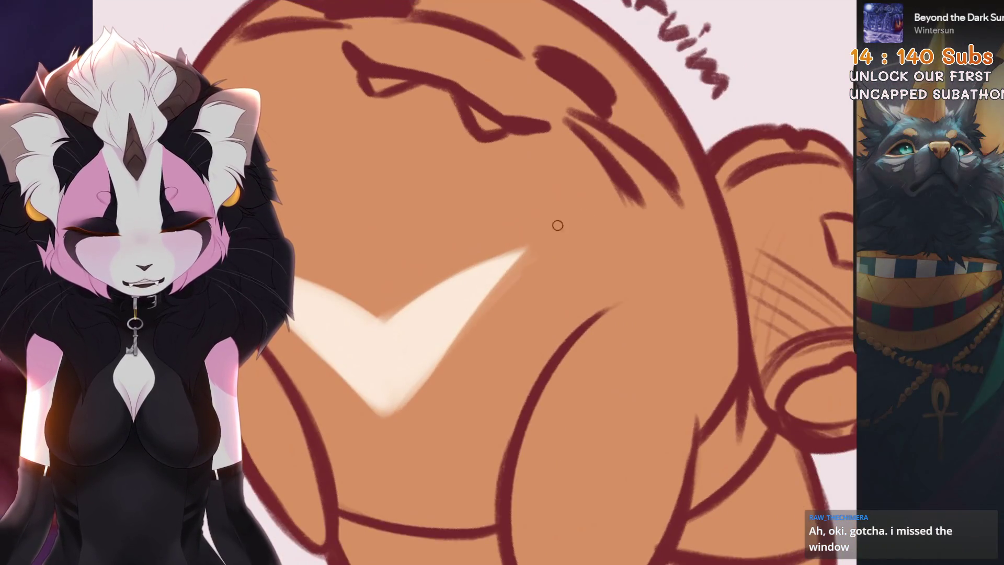
scroll(397, 462, down, 2)
scroll(369, 251, up, 3)
drag(370, 251, 348, 398)
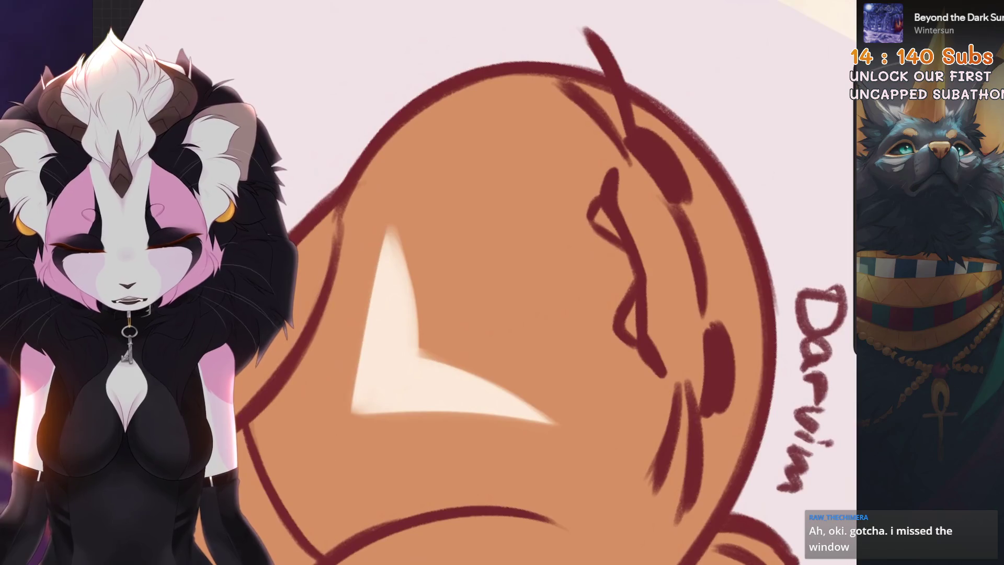
scroll(348, 398, down, 2)
scroll(428, 240, up, 2)
scroll(428, 240, up, 1)
scroll(502, 251, down, 3)
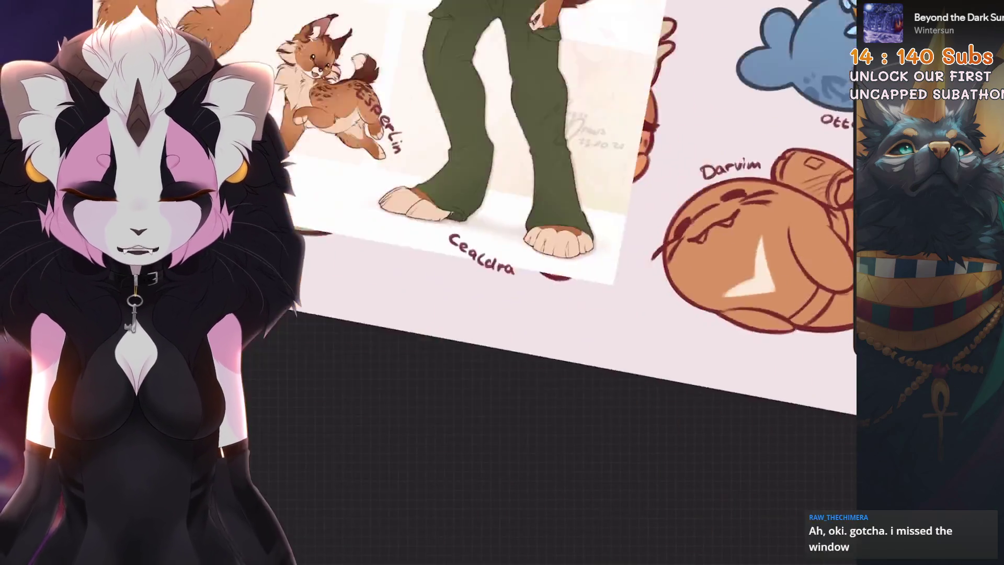
scroll(503, 251, up, 3)
Auto-select the cream chevron and shift it slightly up and right
key(s)
click(539, 325)
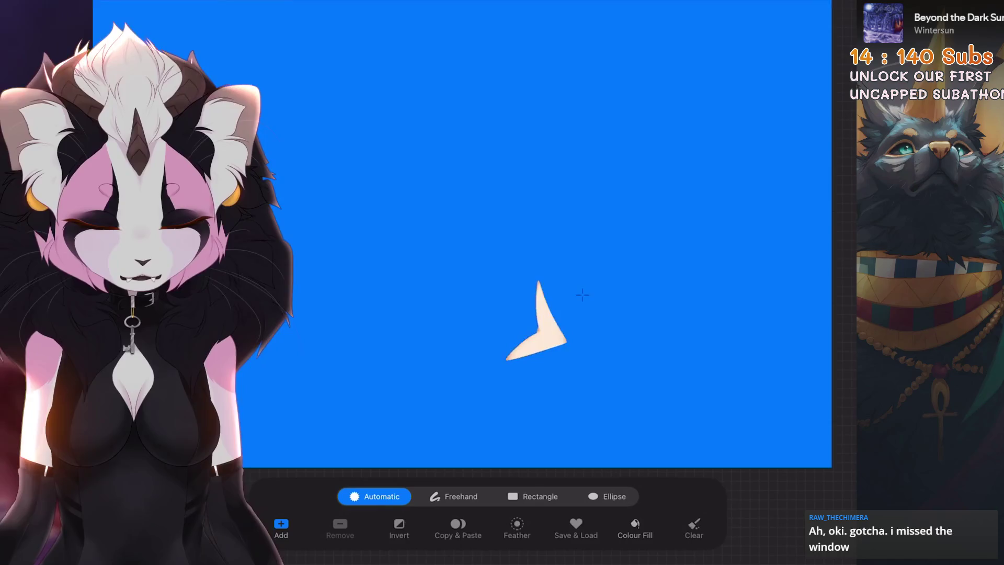
key(v)
mouse_move(536, 319)
mouse_down()
mouse_move(544, 274)
mouse_move(547, 315)
mouse_up()
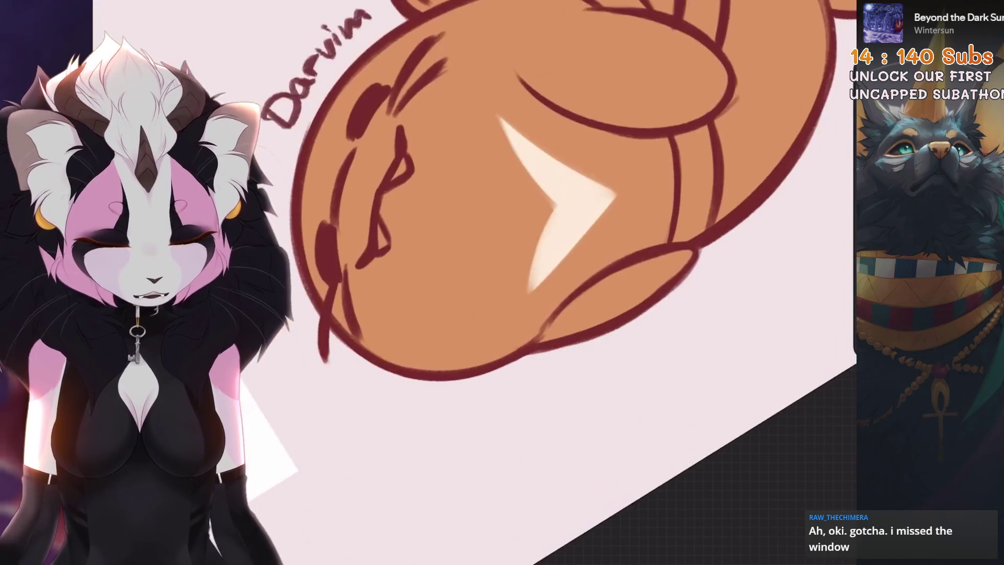
Undo the chevron touch-up strokes and fit the whole artwork in view
scroll(554, 209, up, 3)
key(ctrl+z)
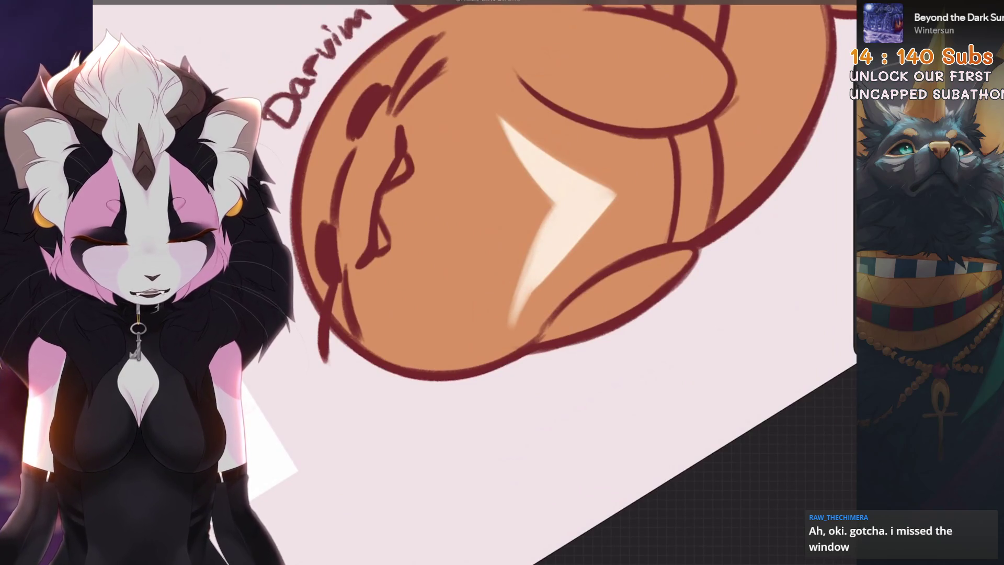
key(ctrl+z)
drag(529, 271, 518, 317)
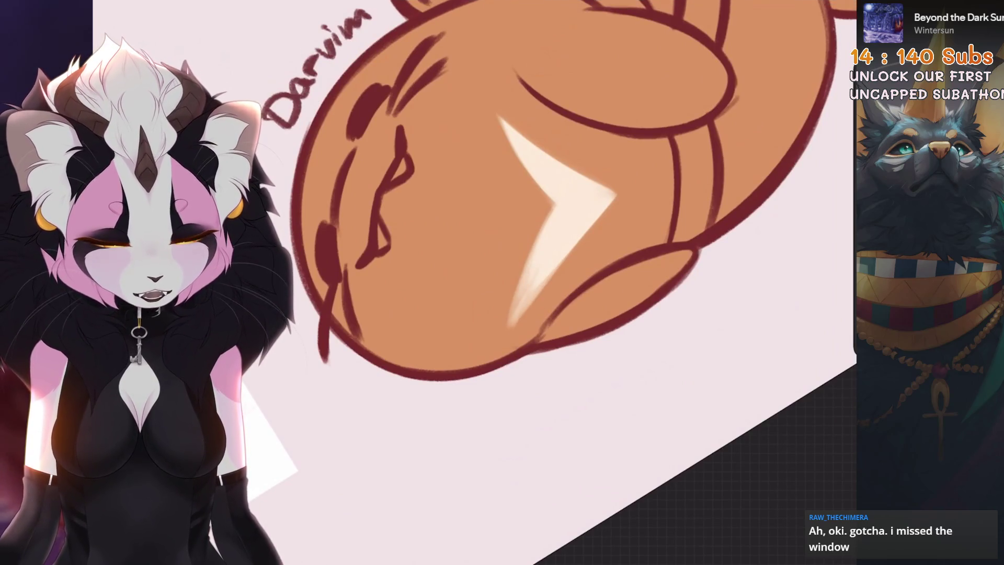
key(ctrl+z)
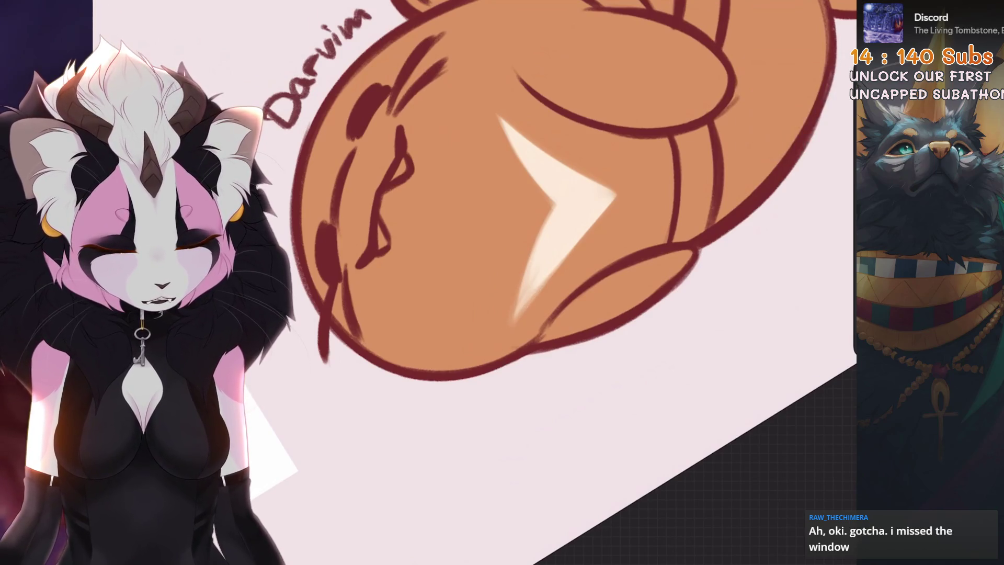
key(ctrl+0)
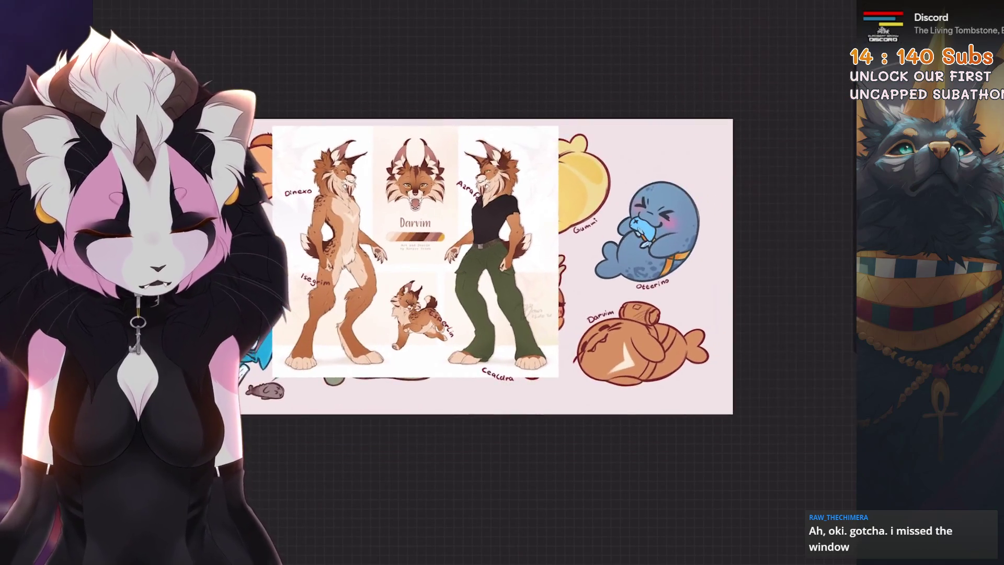
Add new Layer 70 and merge the orange fill Layer 68 down into Layer 62
key(l)
click(824, 23)
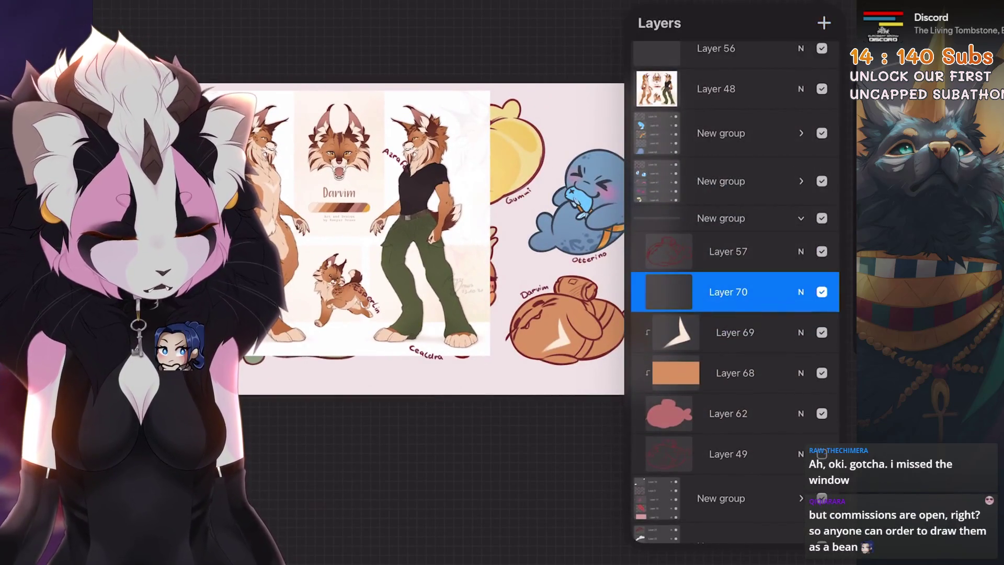
click(735, 292)
click(735, 373)
click(735, 373)
click(554, 472)
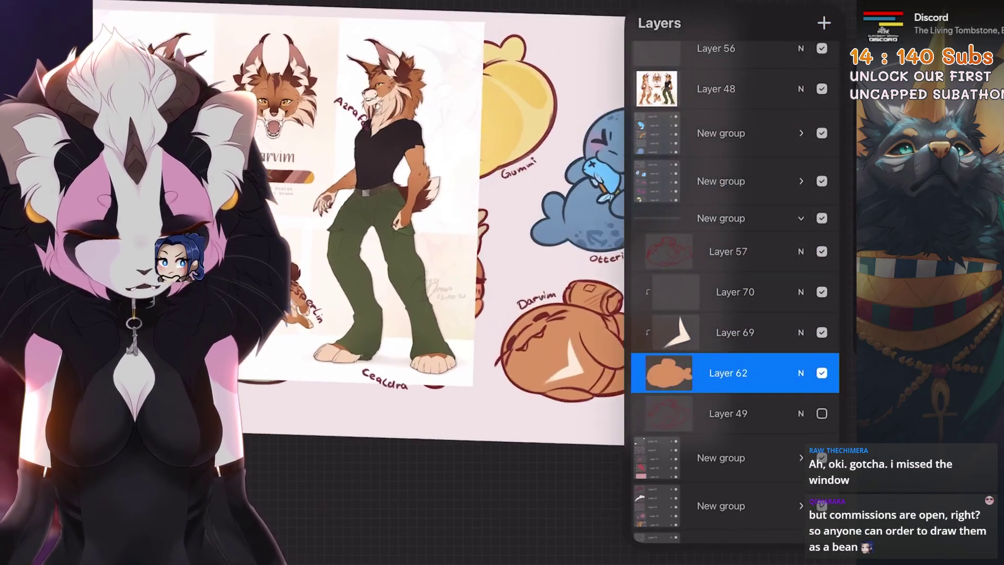
click(735, 373)
click(735, 291)
scroll(523, 262, down, 2)
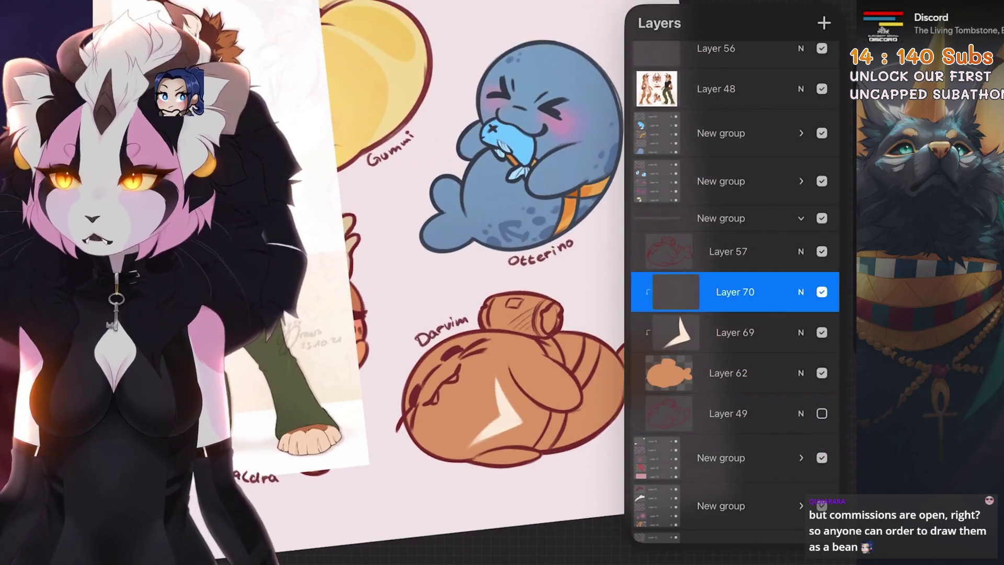